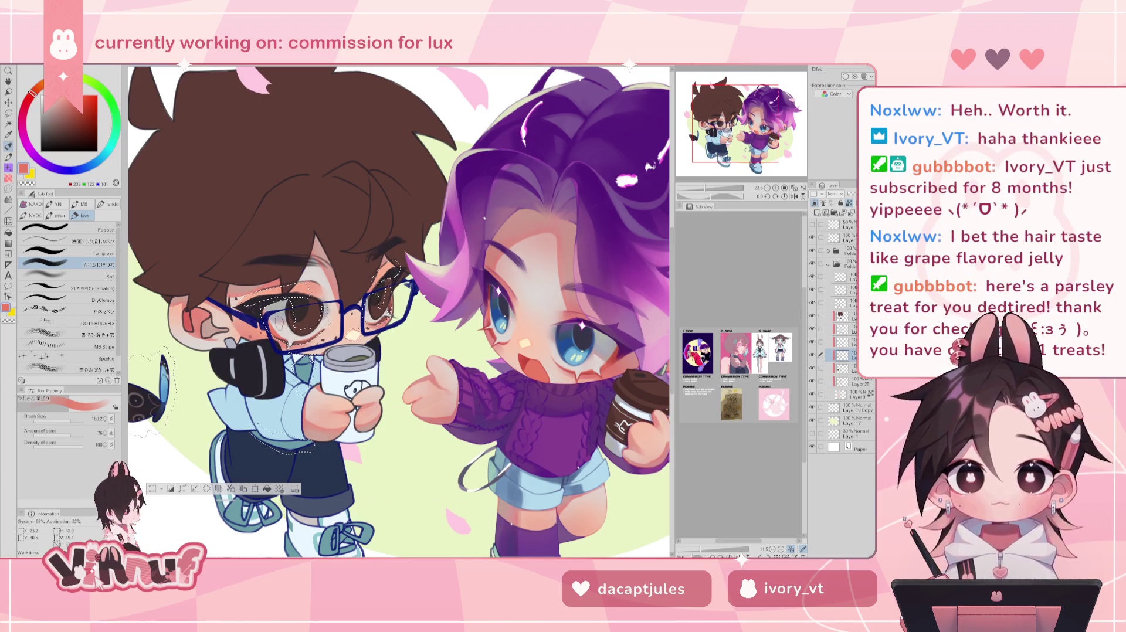
# - With a darker red and a smaller brush, paint subtle shading around the boy's face
pyautogui.keyDown('alt'); pyautogui.click(612, 355); pyautogui.keyUp('alt')
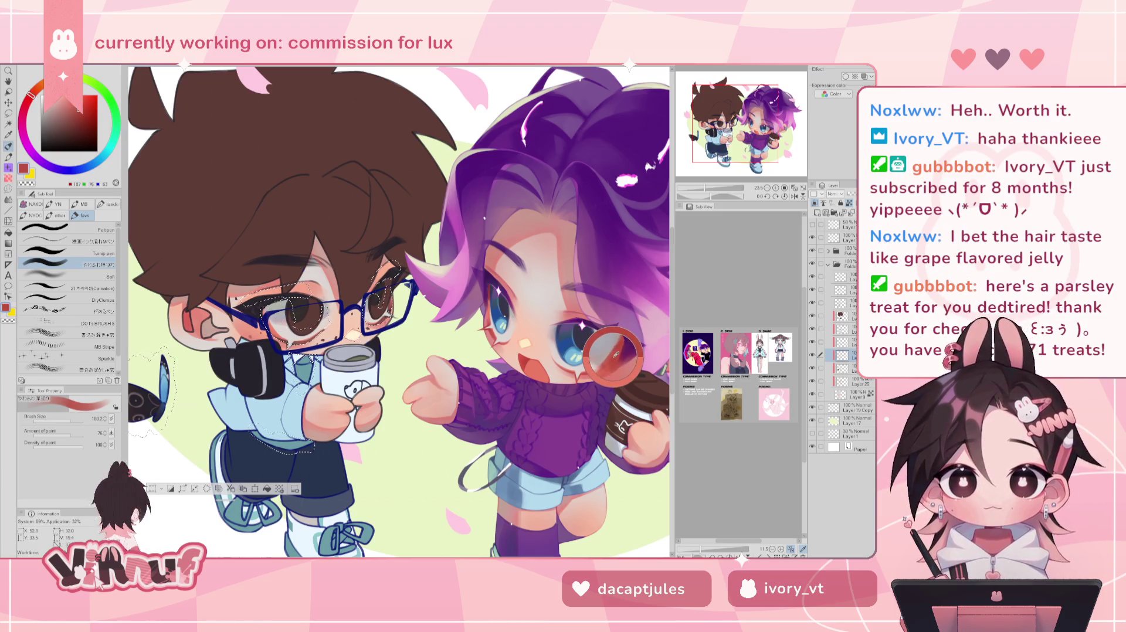
pyautogui.click(68, 421)
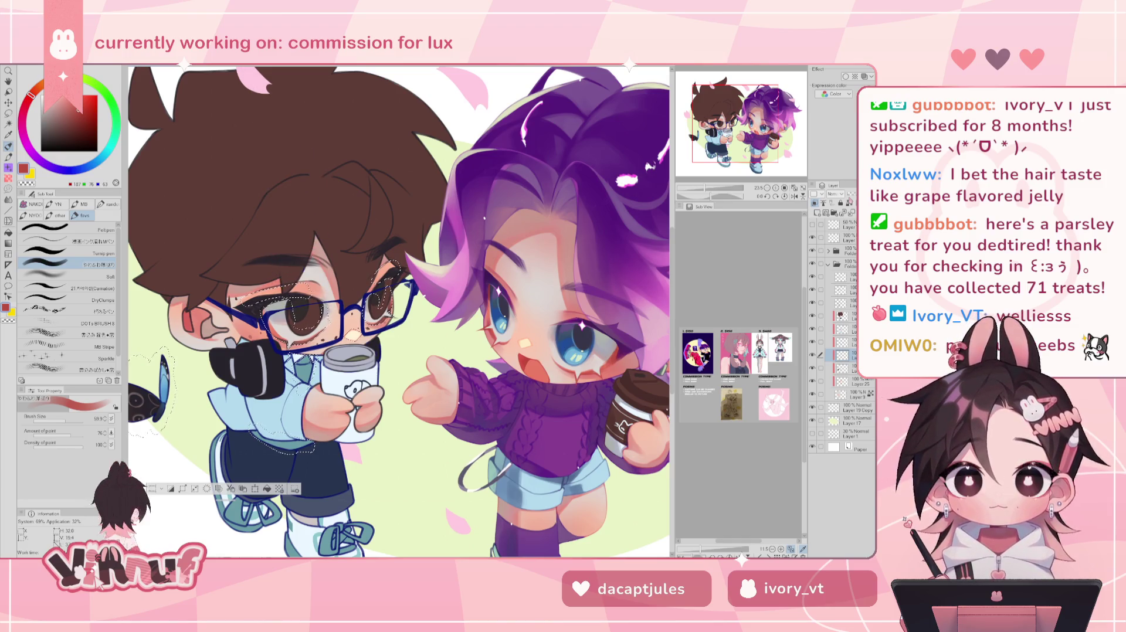
pyautogui.moveTo(422, 376); pyautogui.dragTo(422, 364)
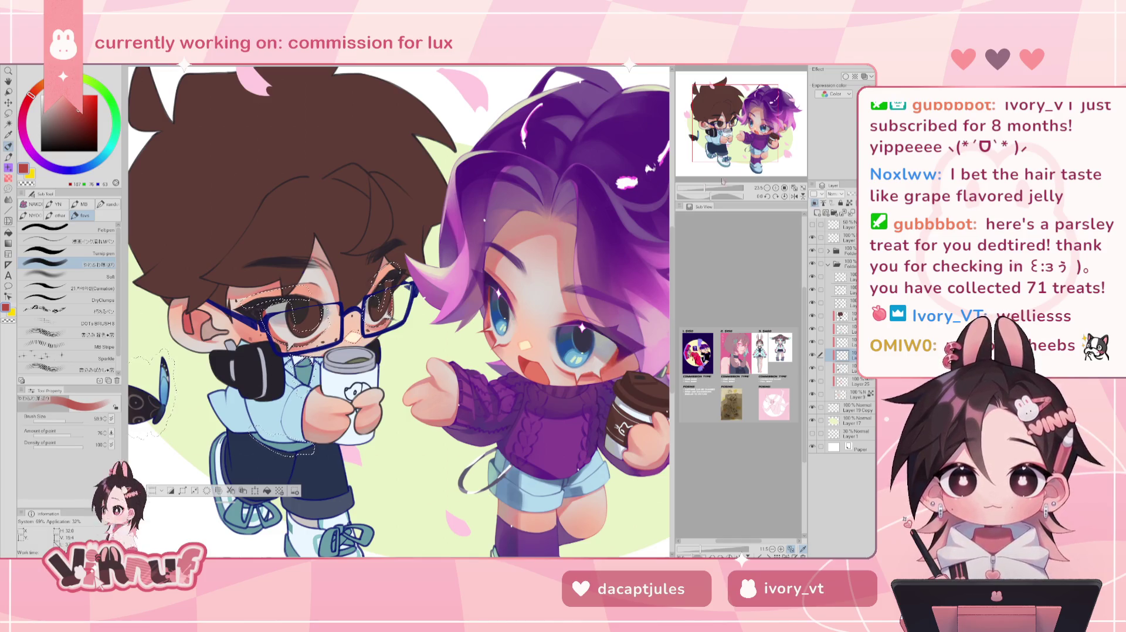
pyautogui.scroll(-5, 399, 311)
pyautogui.scroll(2, 398, 311)
pyautogui.scroll(1, 406, 287)
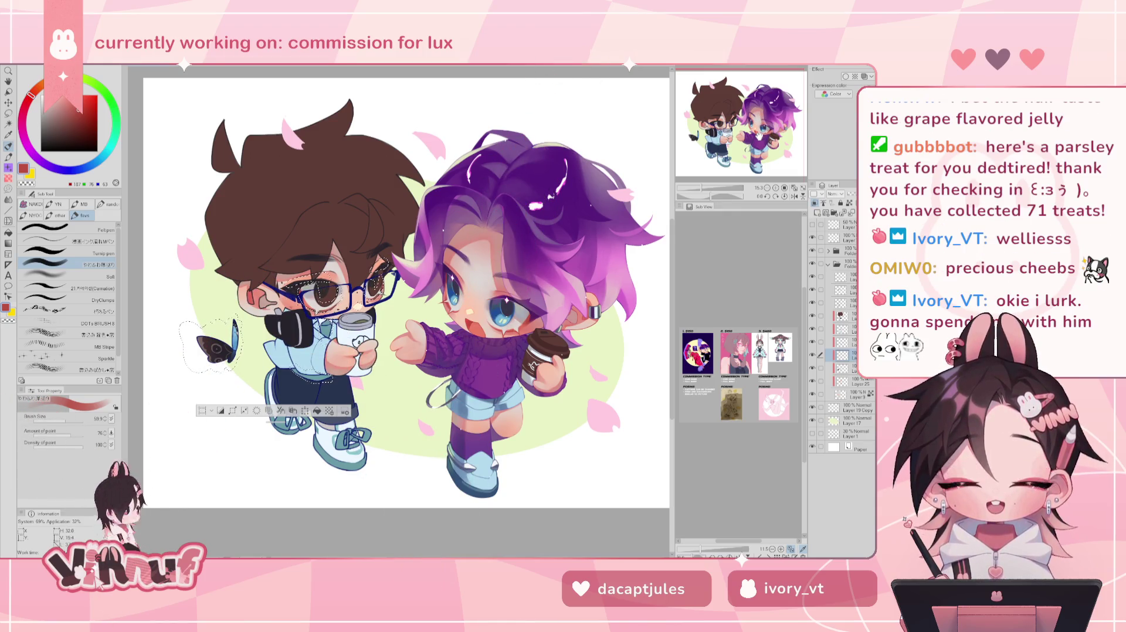
# - Centre the view on both characters and enlarge the brush to about 207
pyautogui.scroll(3, 287, 261)
pyautogui.moveTo(352, 293); pyautogui.dragTo(371, 299)
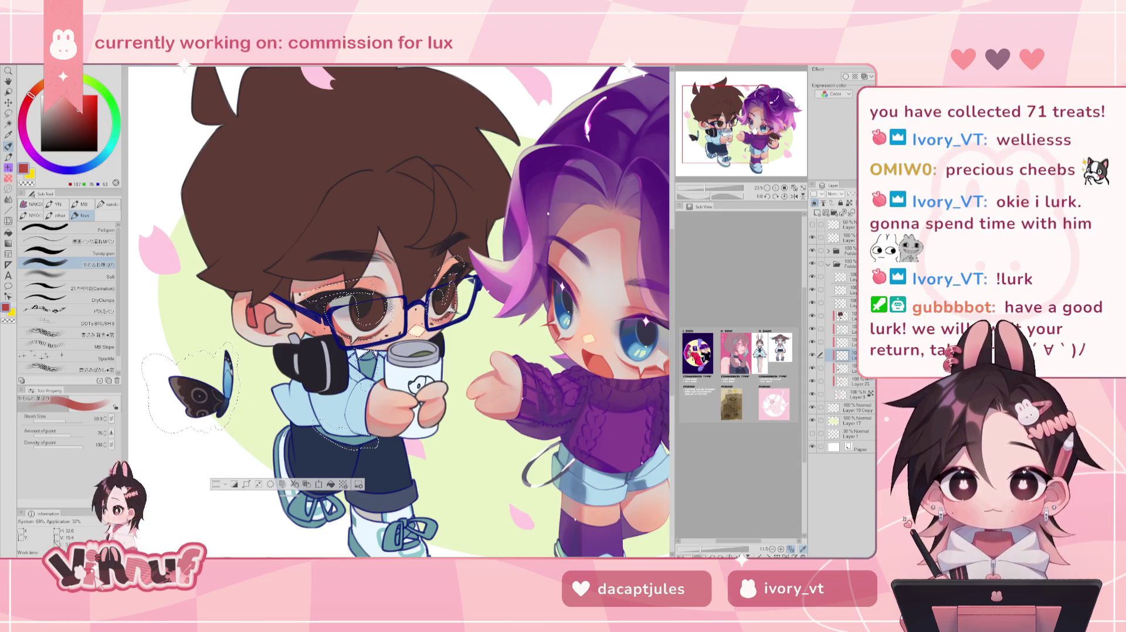
pyautogui.moveTo(399, 310); pyautogui.dragTo(352, 305)
pyautogui.scroll(1, 399, 310)
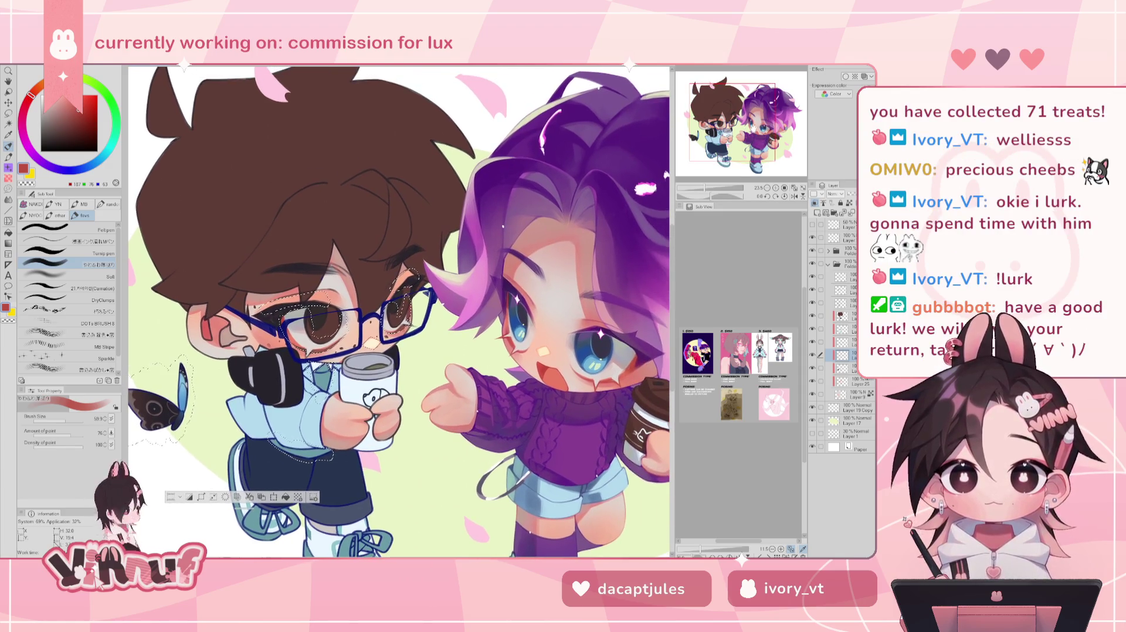
pyautogui.scroll(1, 399, 311)
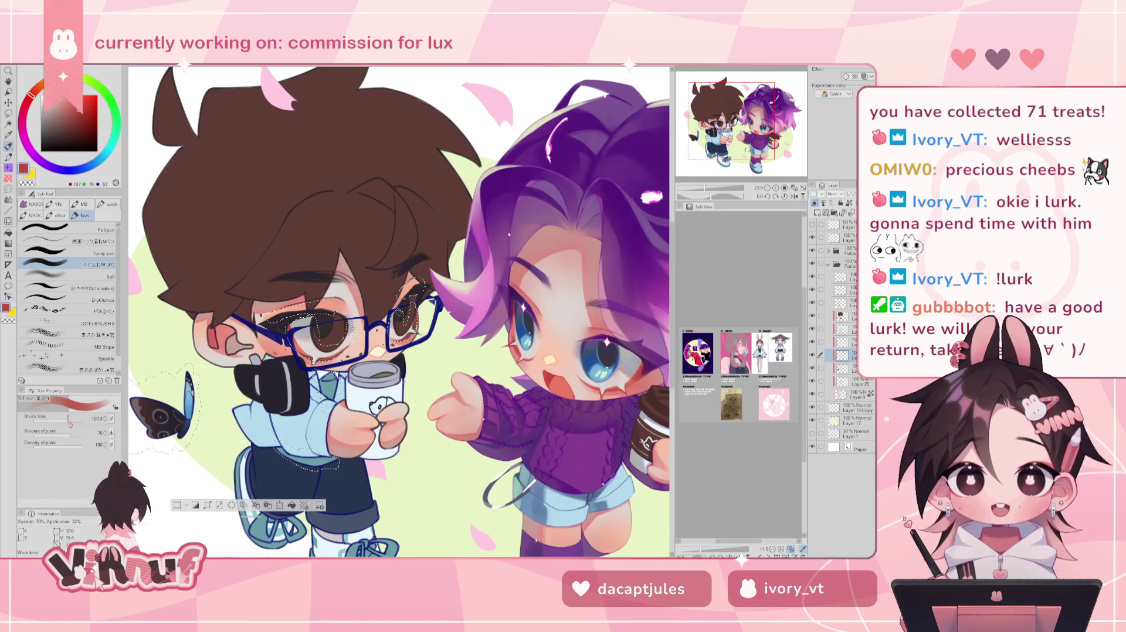
pyautogui.moveTo(411, 352); pyautogui.dragTo(653, 399)
pyautogui.moveTo(713, 373); pyautogui.dragTo(642, 332)
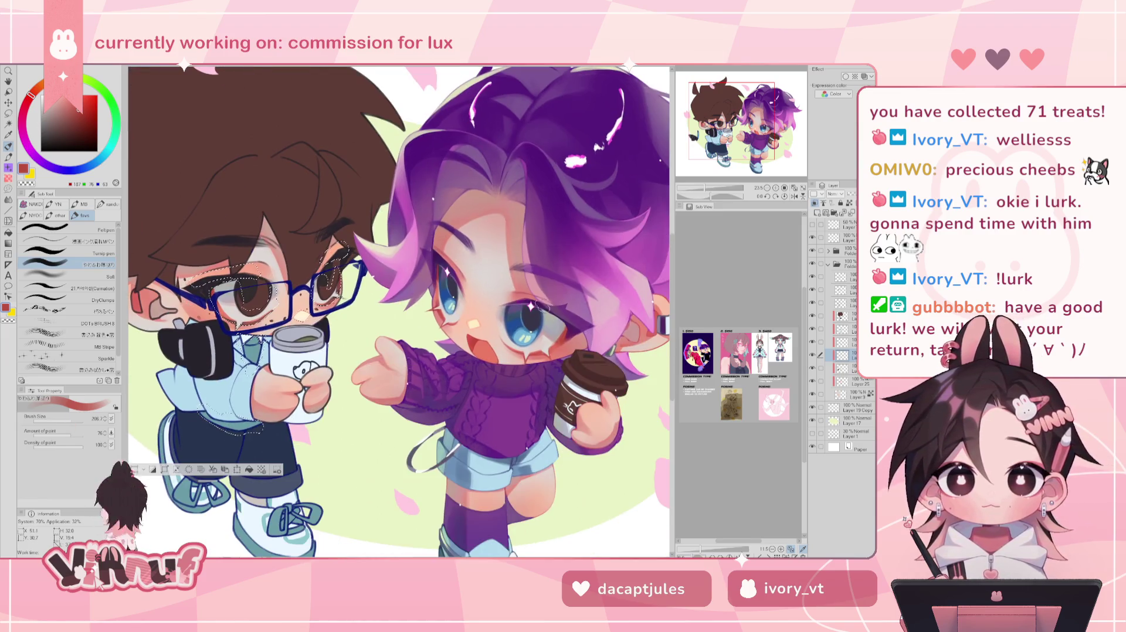
# - Sample pink skin tones, paint deeper pink-red blush at brush size about 128, then deselect
pyautogui.keyDown('alt'); pyautogui.click(642, 332); pyautogui.keyUp('alt')
pyautogui.scroll(2, 642, 332)
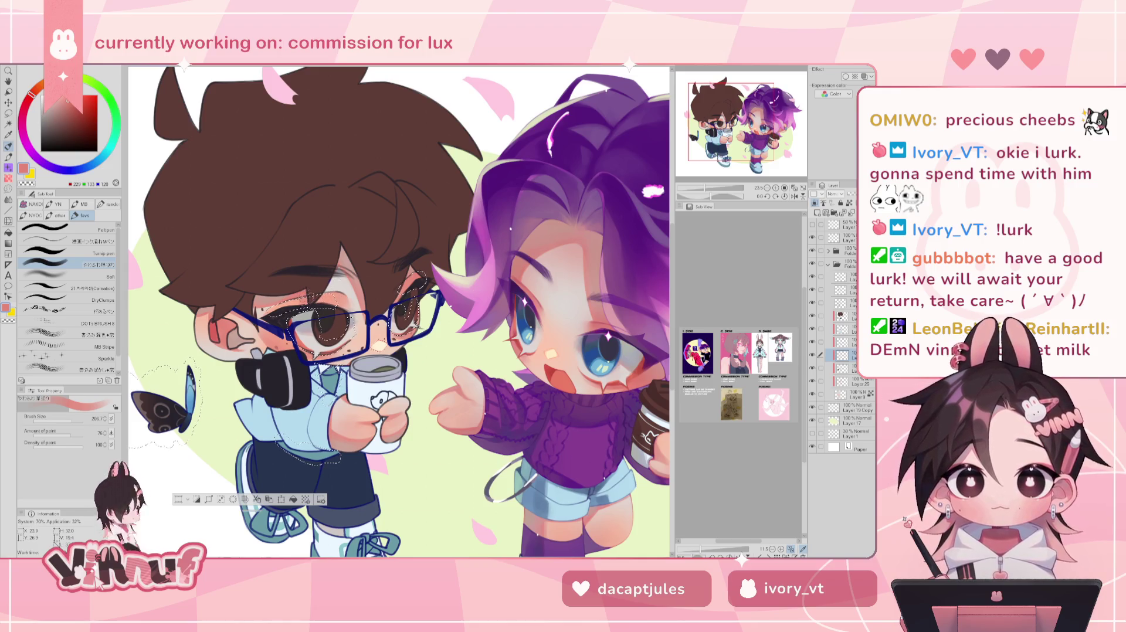
pyautogui.keyDown('alt'); pyautogui.click(626, 375); pyautogui.keyUp('alt')
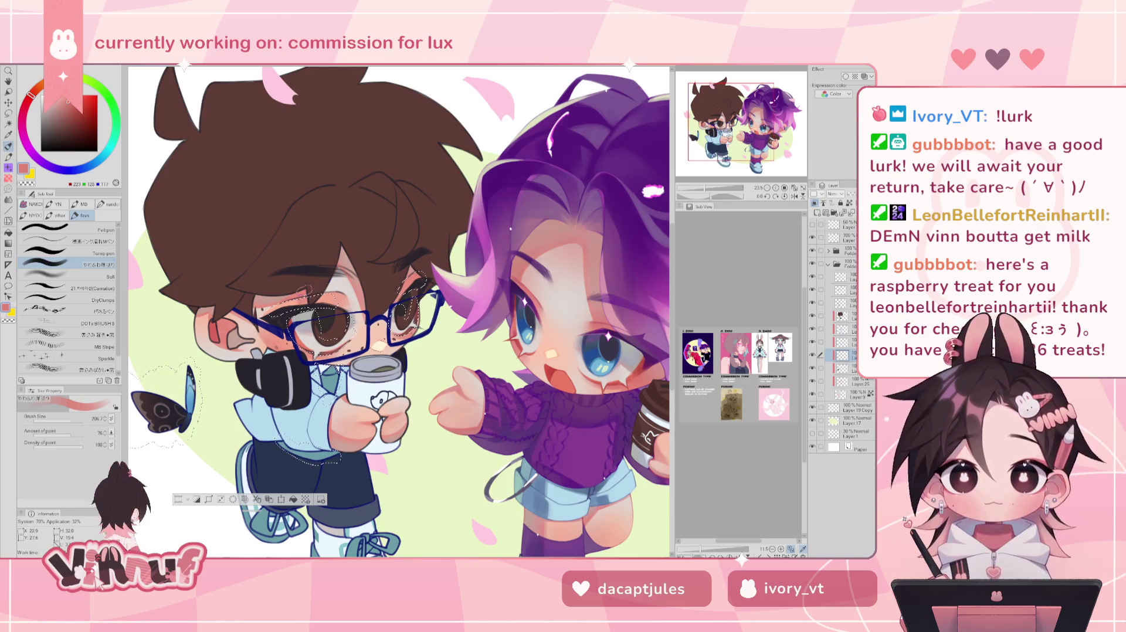
pyautogui.click(70, 420)
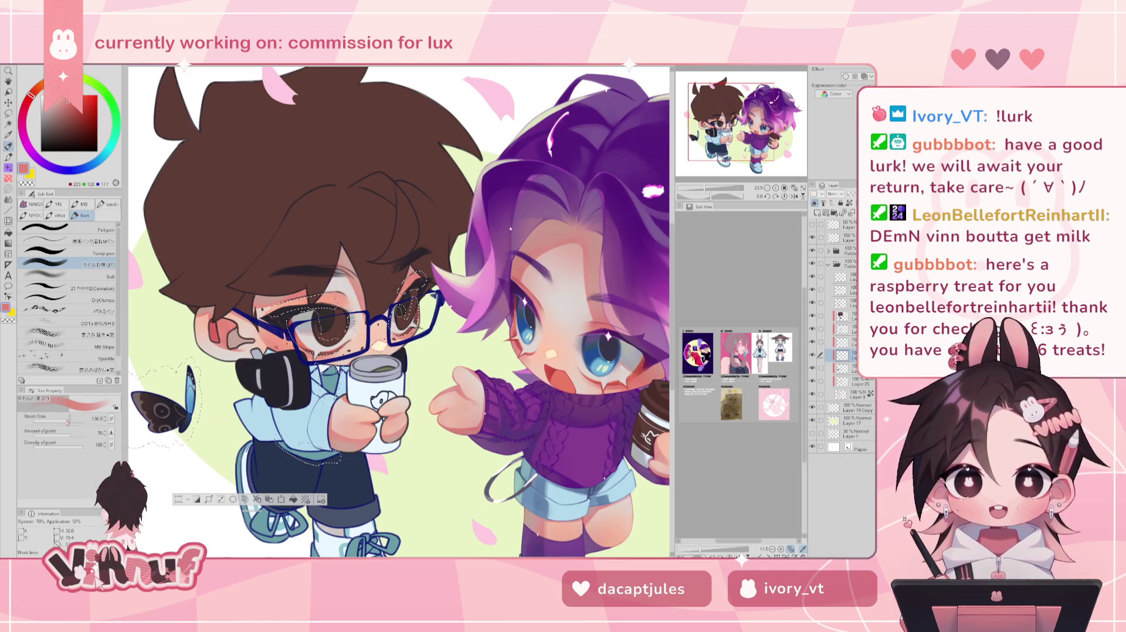
pyautogui.keyDown('alt'); pyautogui.click(212, 324); pyautogui.keyUp('alt')
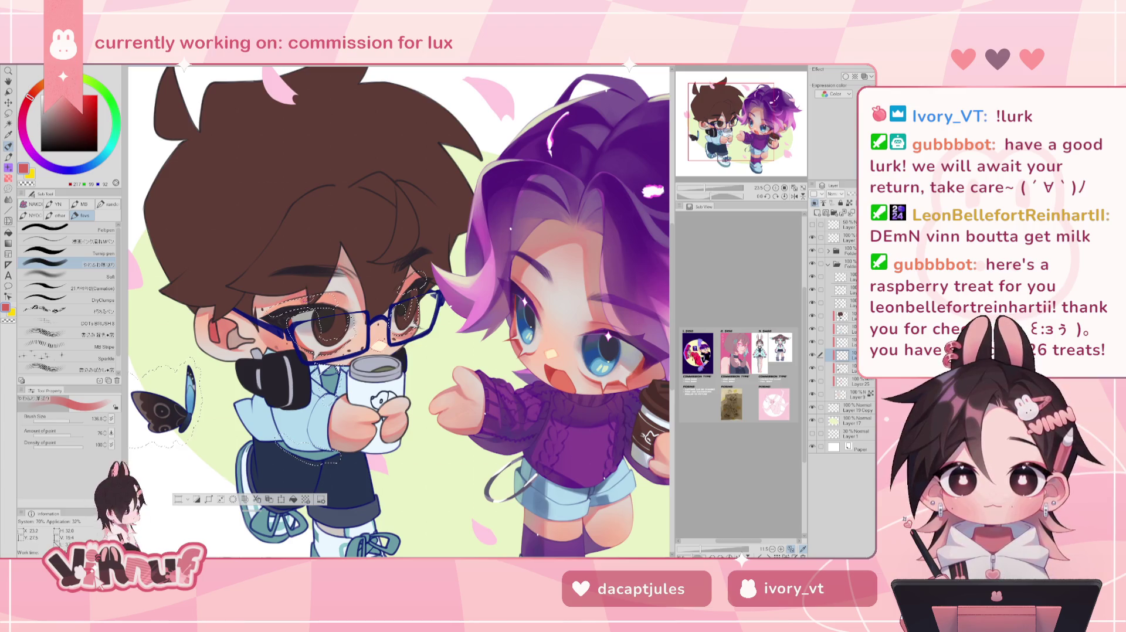
pyautogui.hotkey('ctrl', 'd')
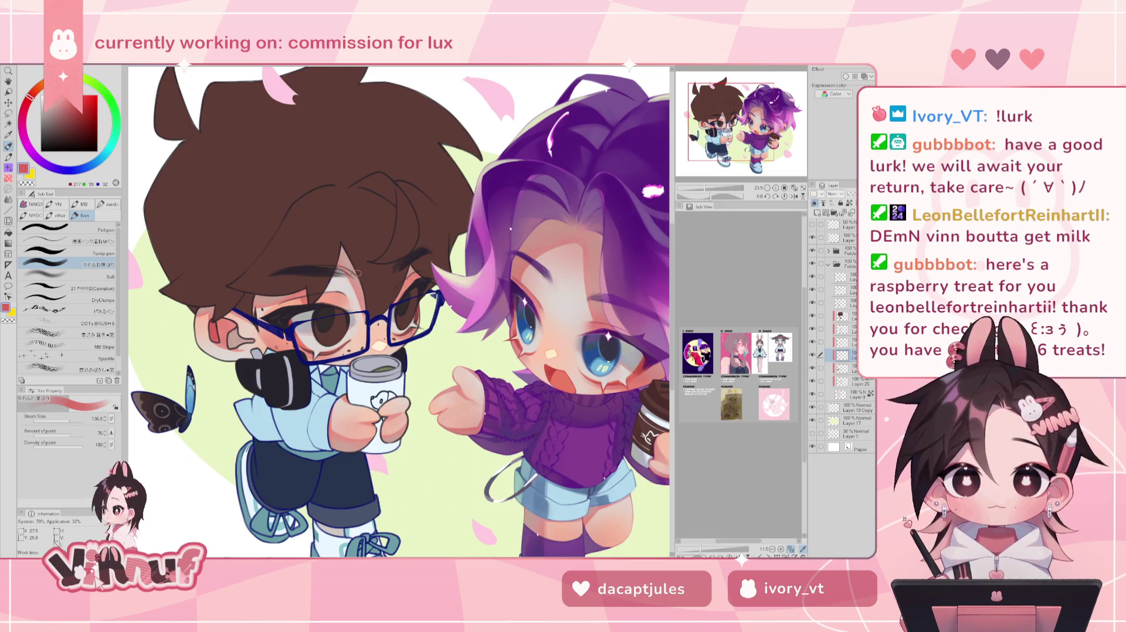
# - Restore the selection around the boy's face, then clear it again
pyautogui.moveTo(356, 273); pyautogui.dragTo(320, 271)
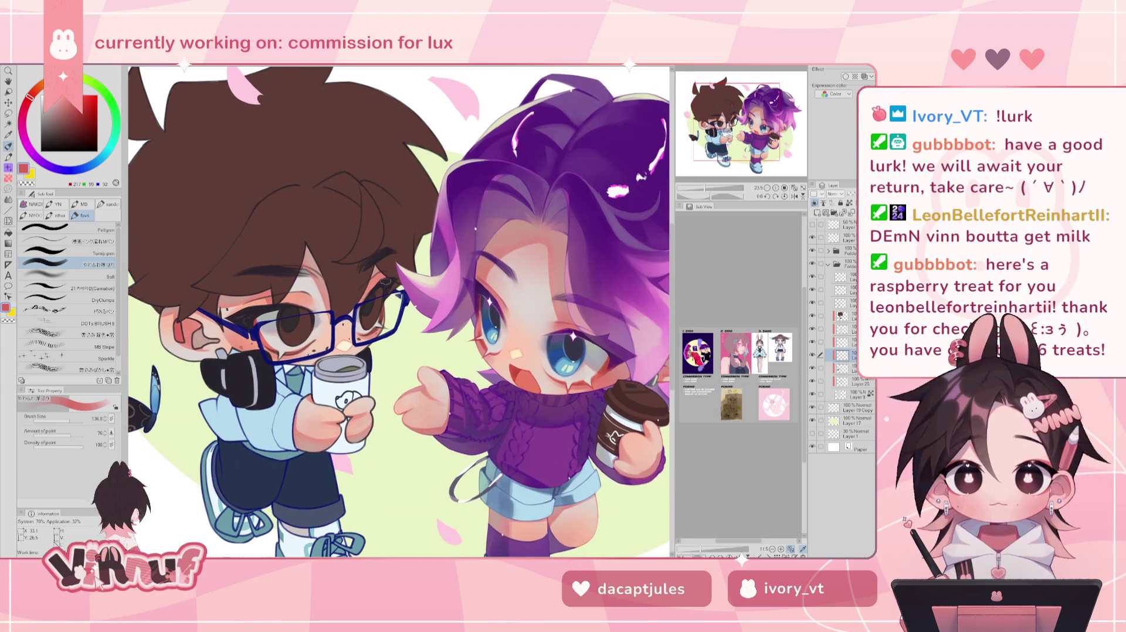
pyautogui.hotkey('ctrl', 'z')
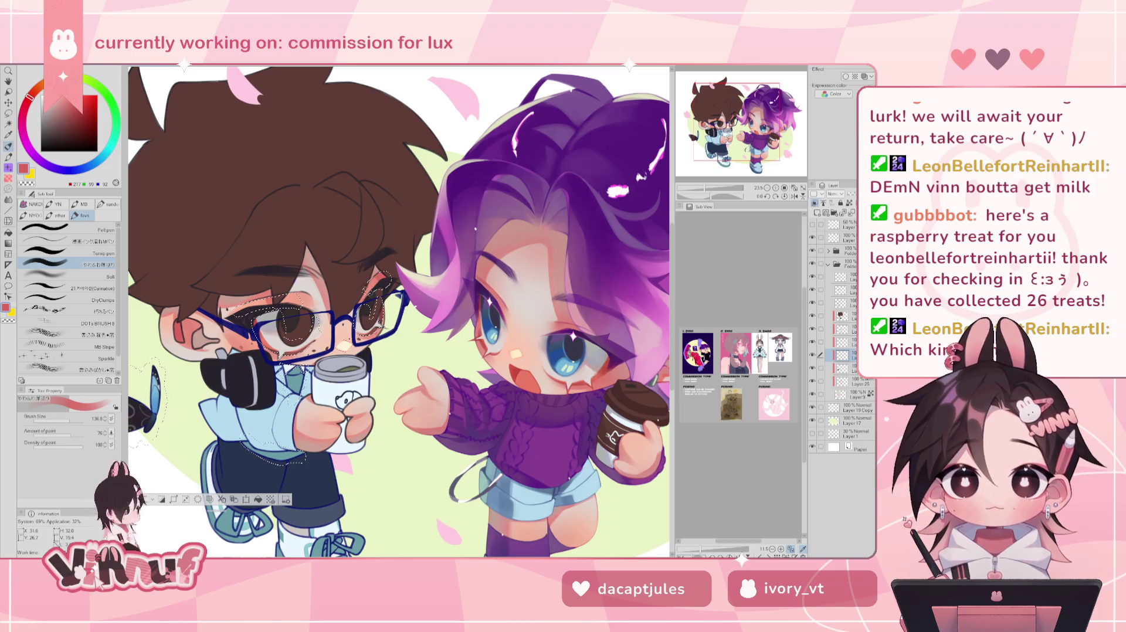
pyautogui.hotkey('ctrl', 'd')
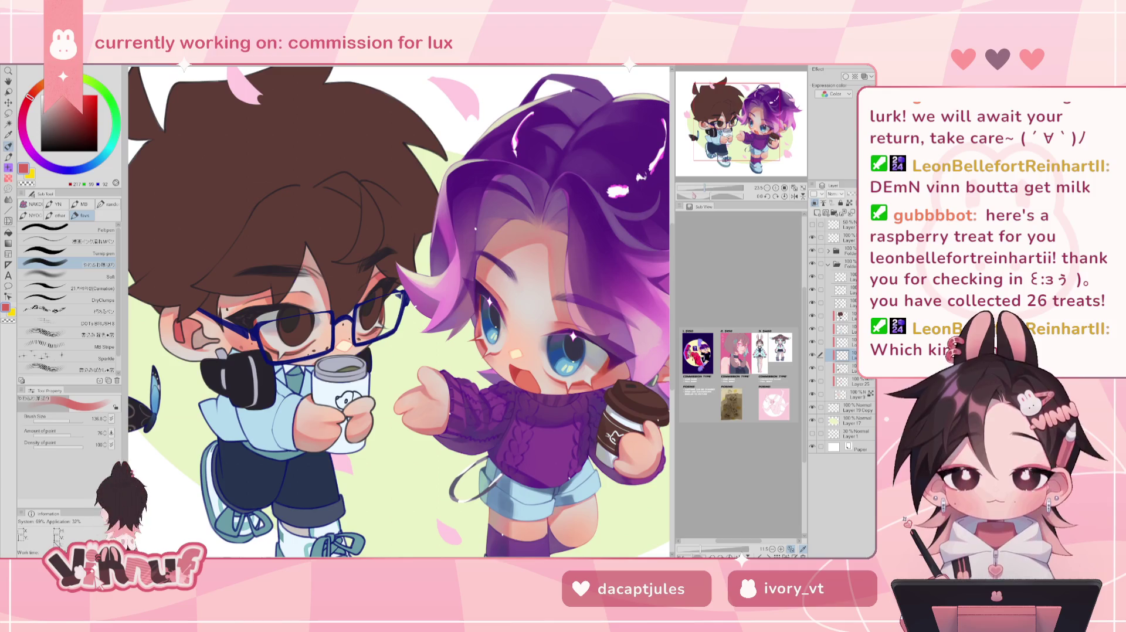
# - Sample a muted pink near the girl's earring, then zoom out to see both characters
pyautogui.moveTo(738, 122); pyautogui.dragTo(745, 127)
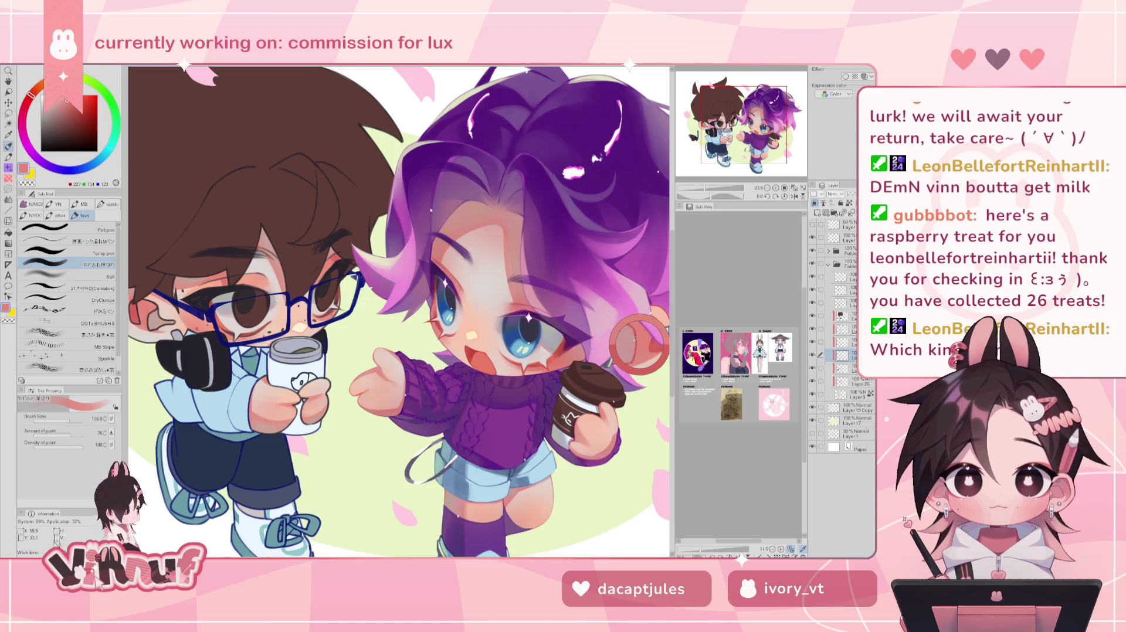
pyautogui.keyDown('alt'); pyautogui.click(641, 342); pyautogui.keyUp('alt')
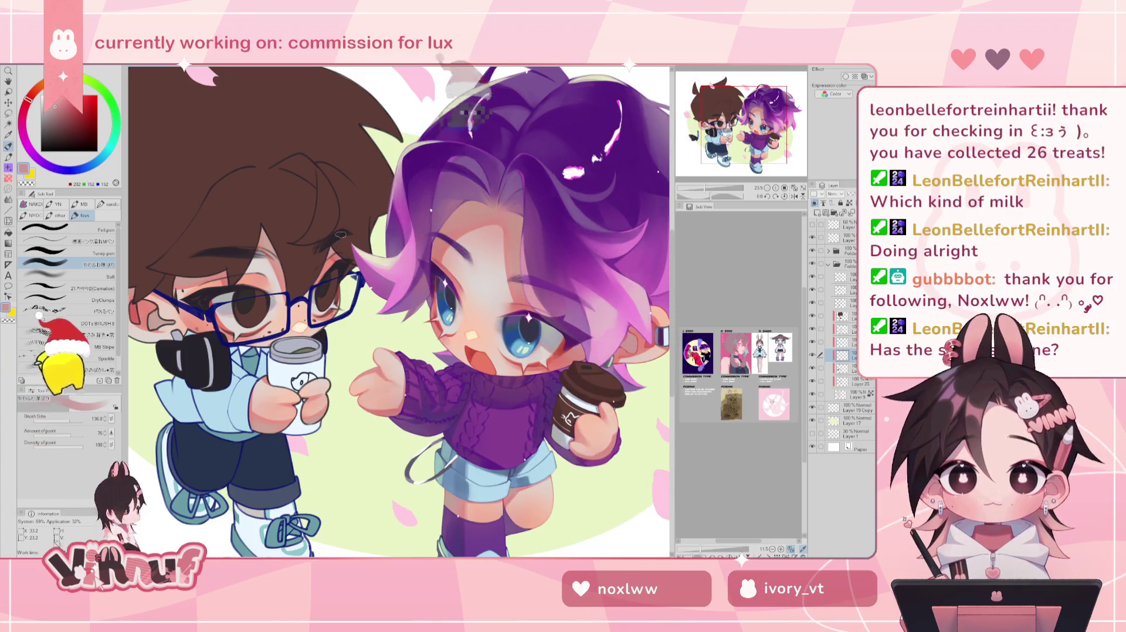
pyautogui.moveTo(338, 247); pyautogui.dragTo(366, 261)
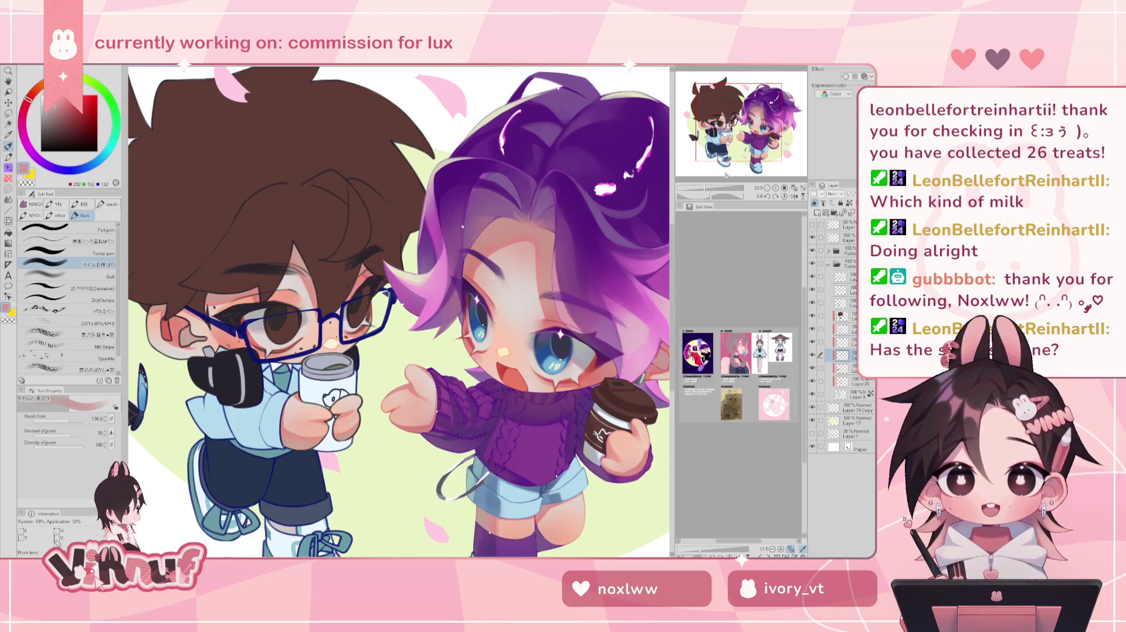
pyautogui.moveTo(705, 190); pyautogui.dragTo(704, 192)
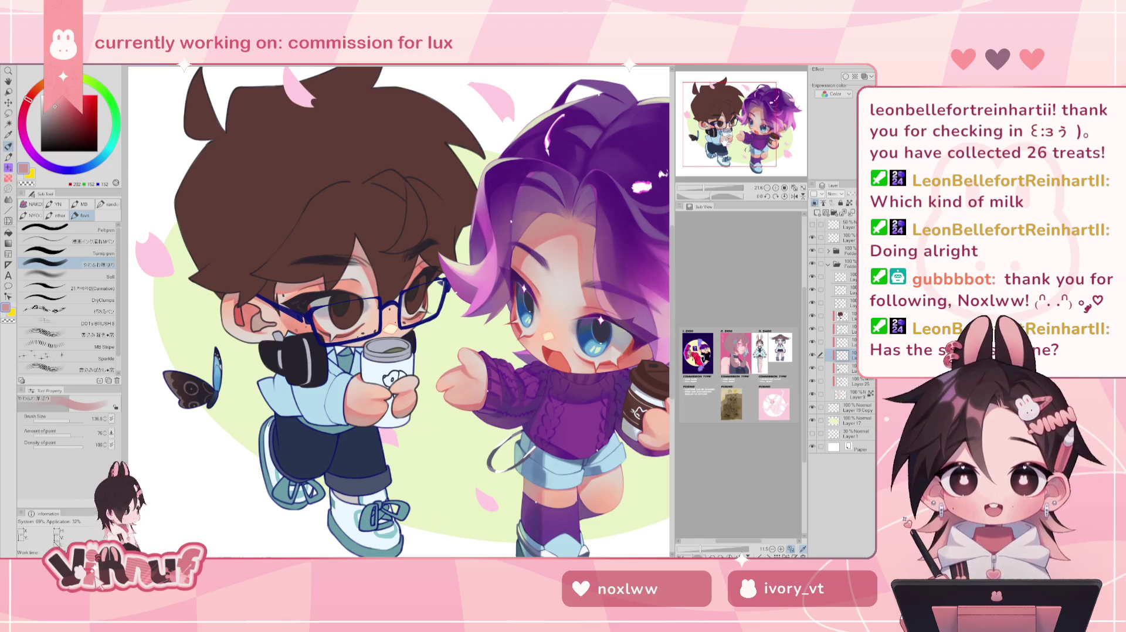
pyautogui.moveTo(405, 310); pyautogui.dragTo(410, 312)
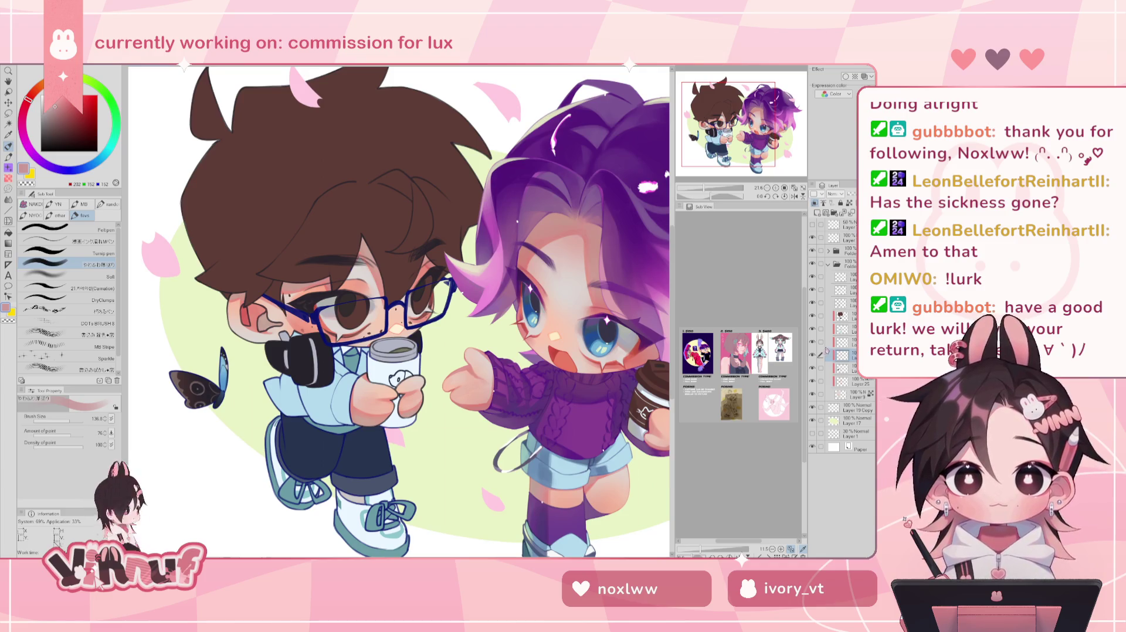
# - Select the boy's layer contents and toggle a layer's visibility to check the butterfly area
pyautogui.click(845, 369)
pyautogui.rightClick(842, 371)
pyautogui.moveTo(827, 424)
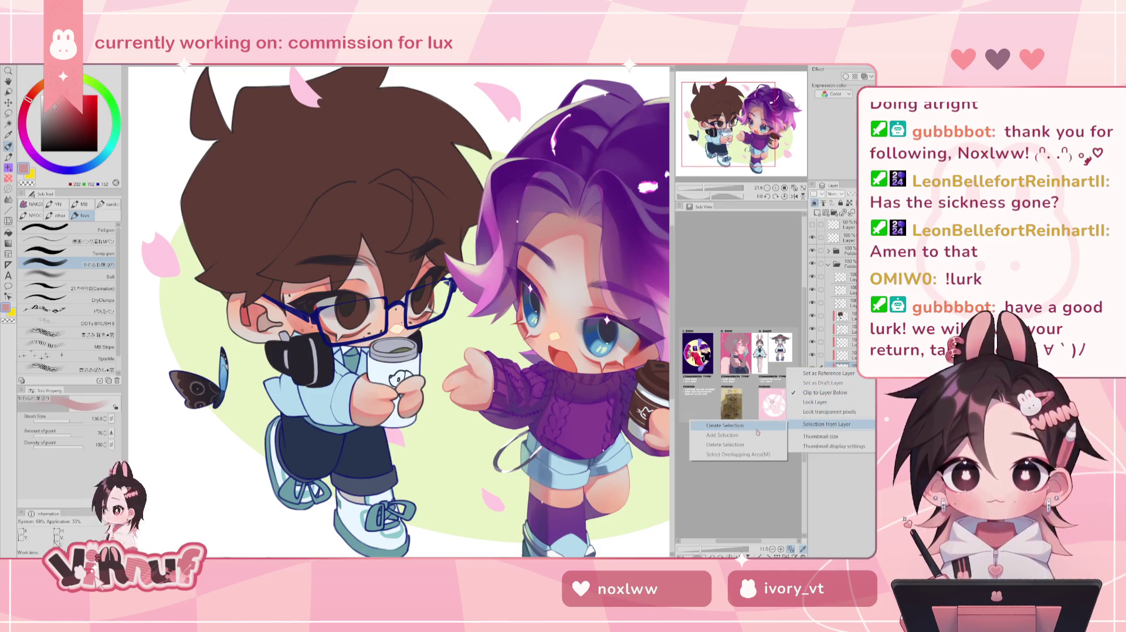
pyautogui.click(725, 426)
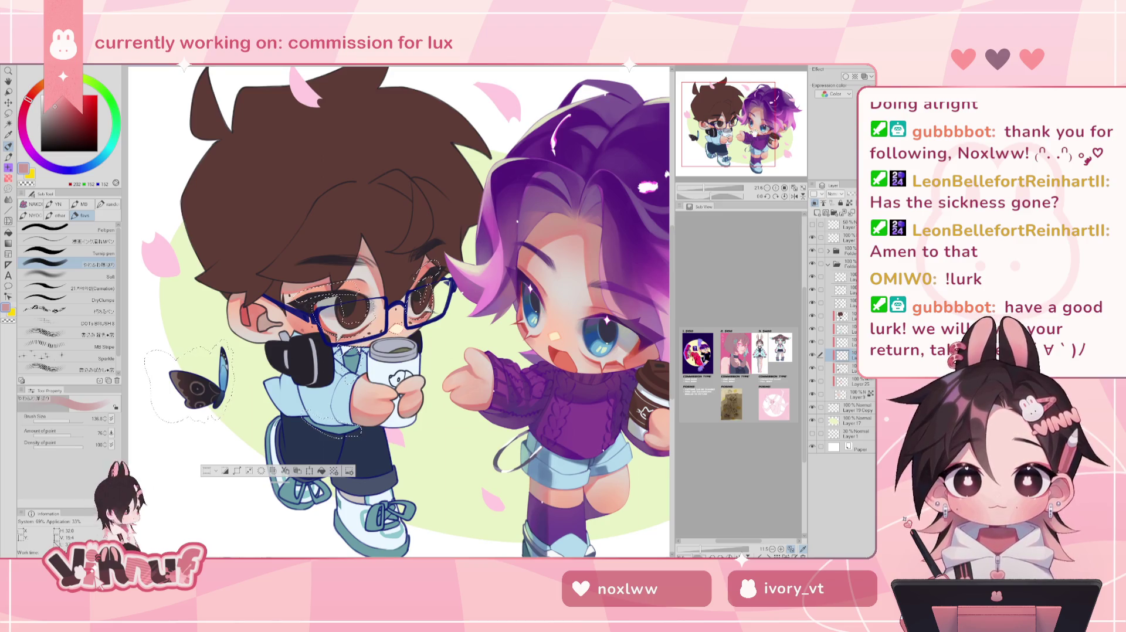
pyautogui.moveTo(753, 134); pyautogui.dragTo(745, 136)
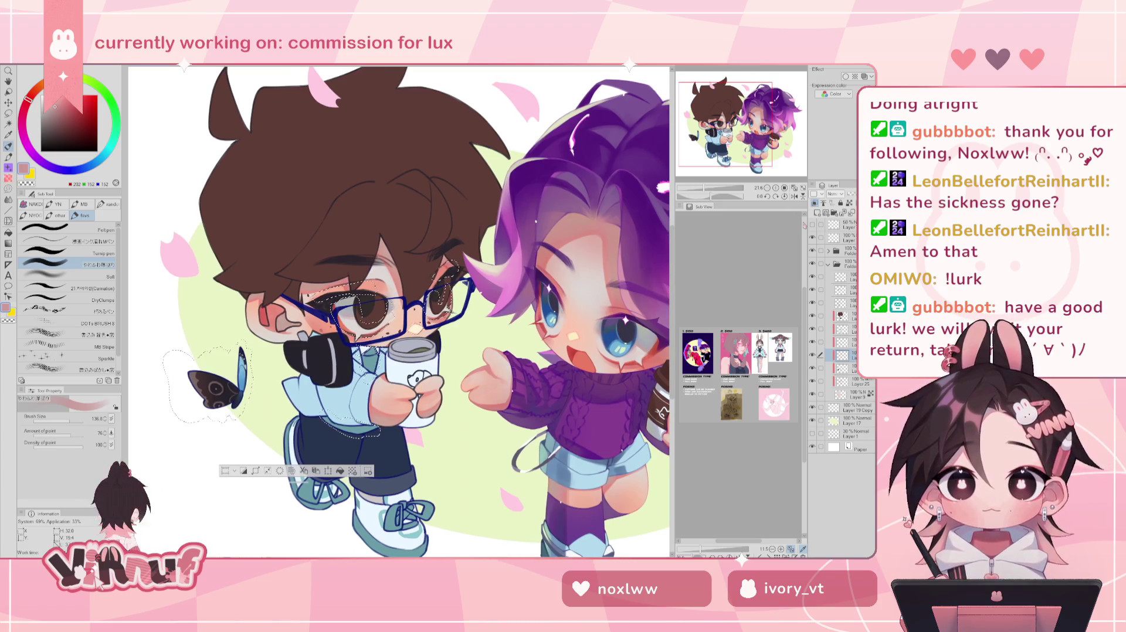
pyautogui.click(813, 368)
pyautogui.click(813, 368)
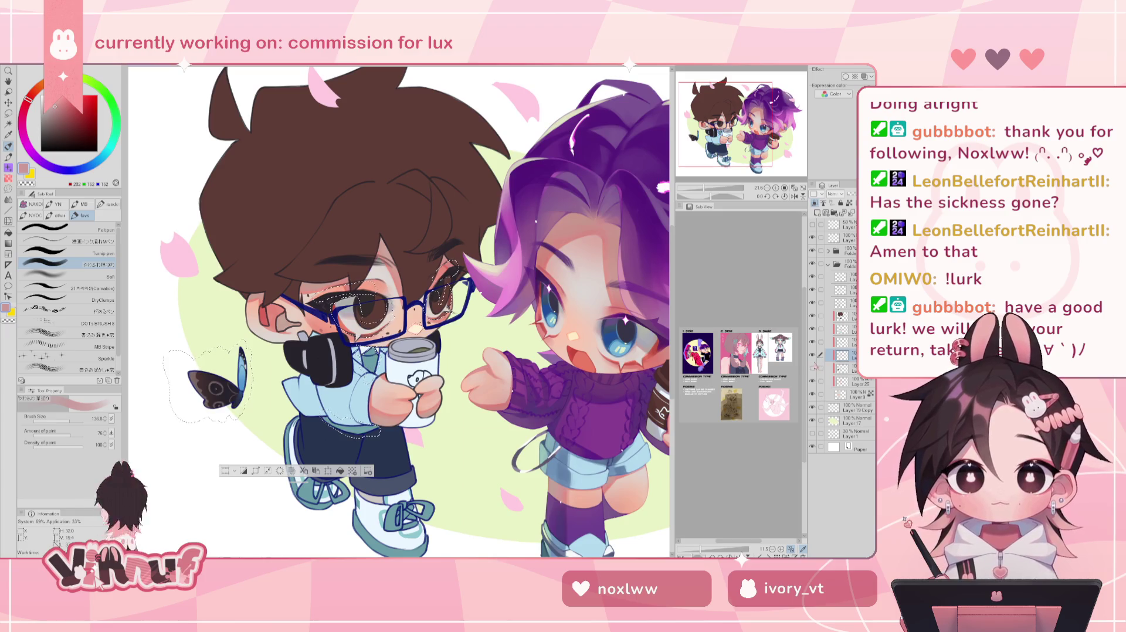
pyautogui.click(813, 368)
pyautogui.click(813, 367)
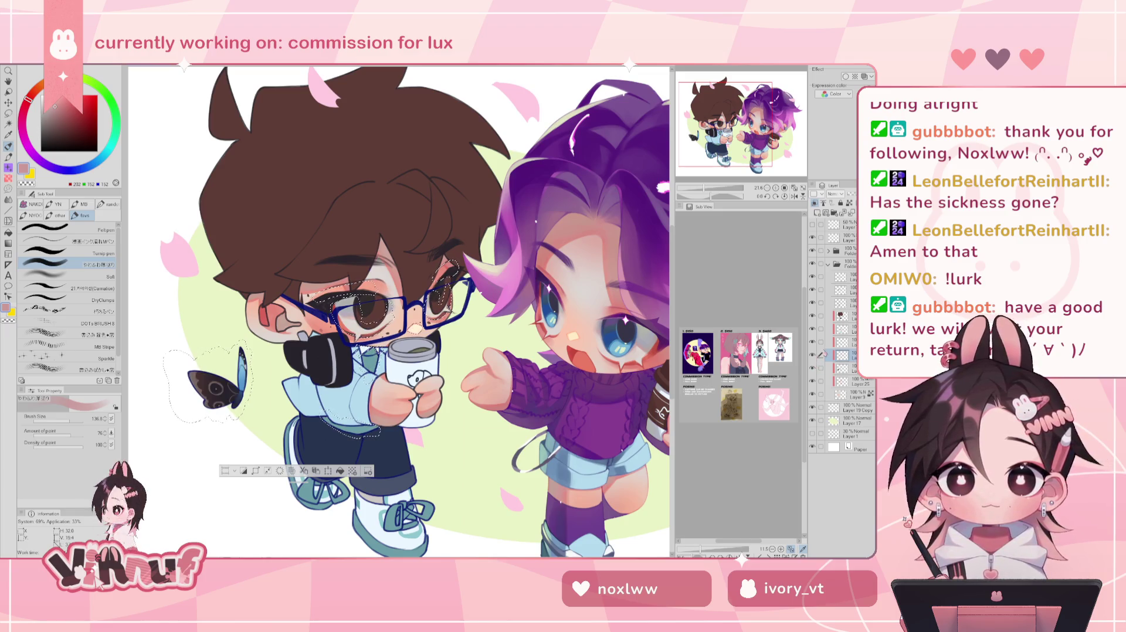
pyautogui.moveTo(754, 125); pyautogui.dragTo(759, 126)
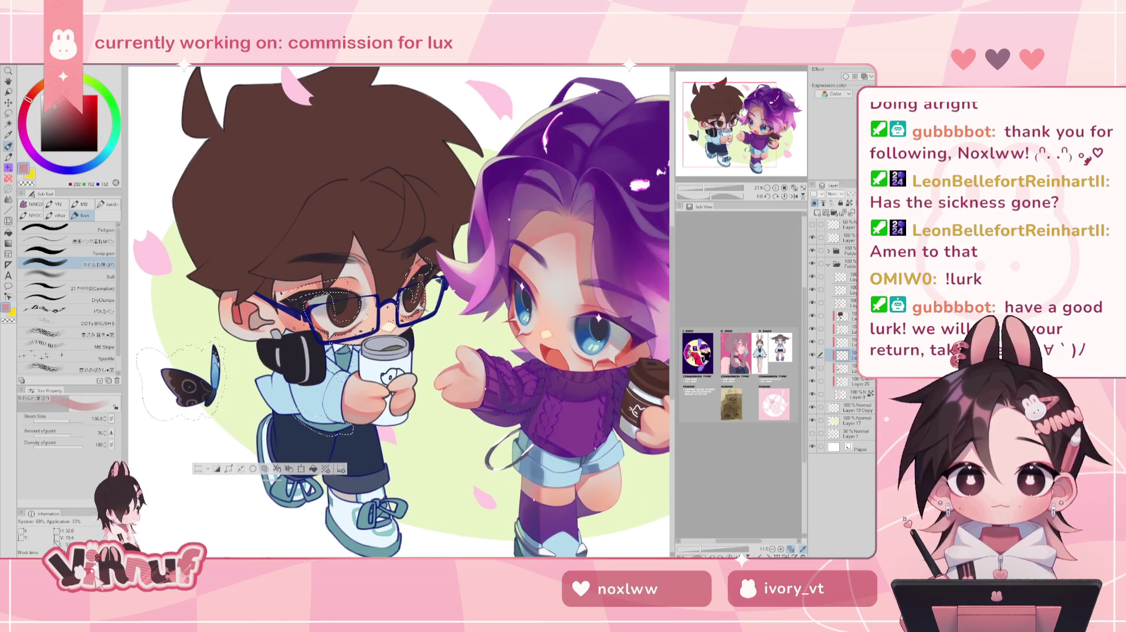
# - Sample the blue from the boy's shorts, adjust it to a deeper blue, and enlarge the brush
pyautogui.keyDown('alt'); pyautogui.click(535, 469); pyautogui.keyUp('alt')
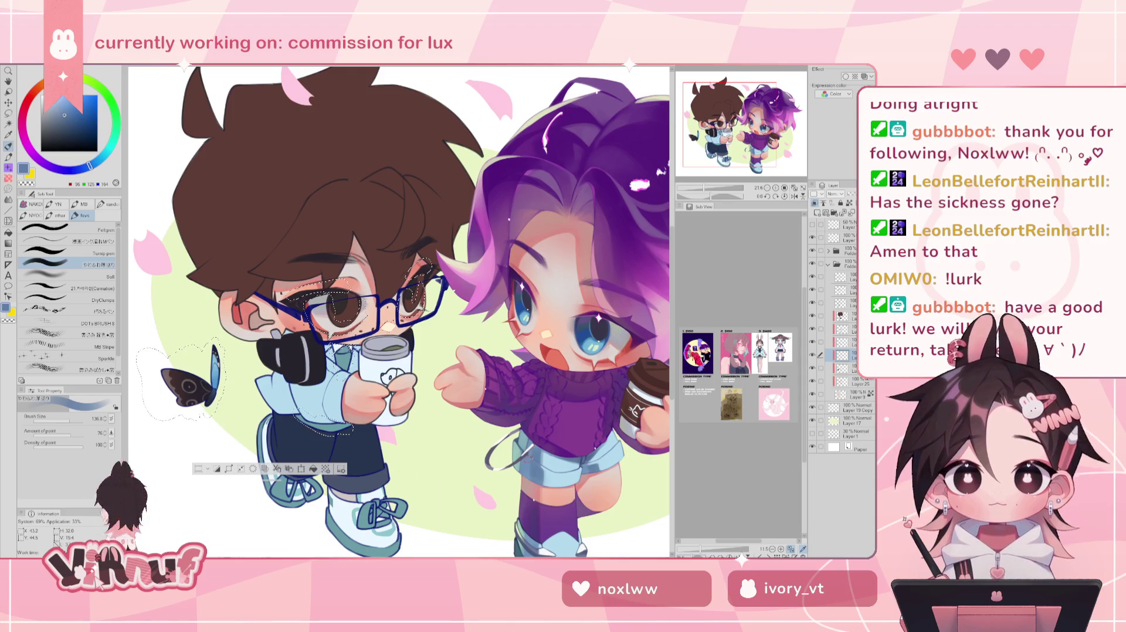
pyautogui.click(68, 119)
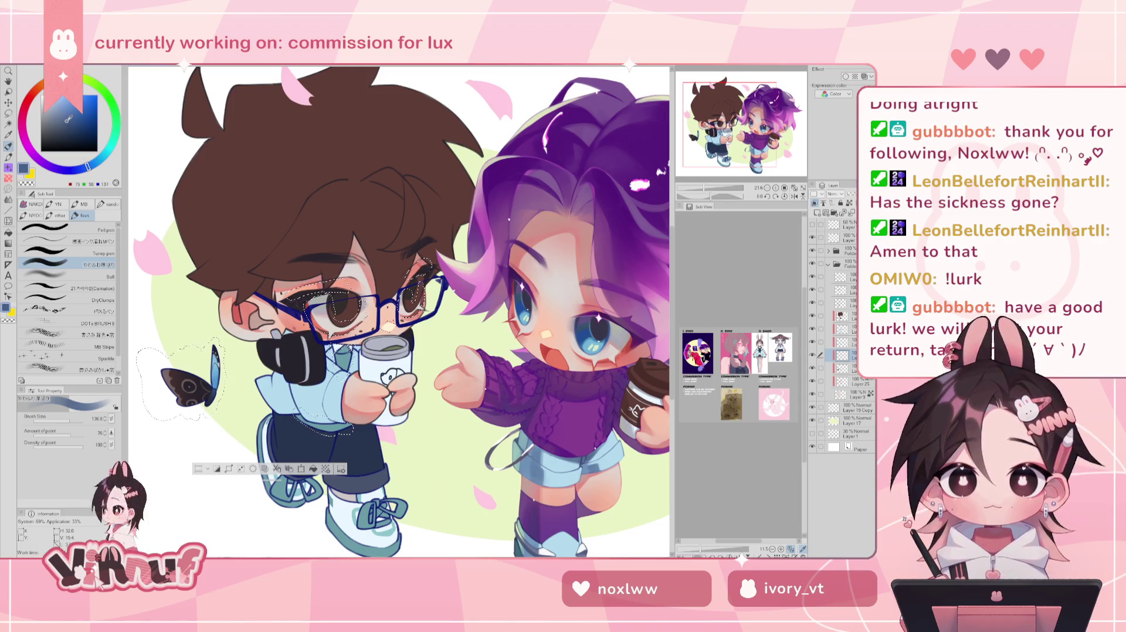
pyautogui.moveTo(69, 421); pyautogui.dragTo(78, 421)
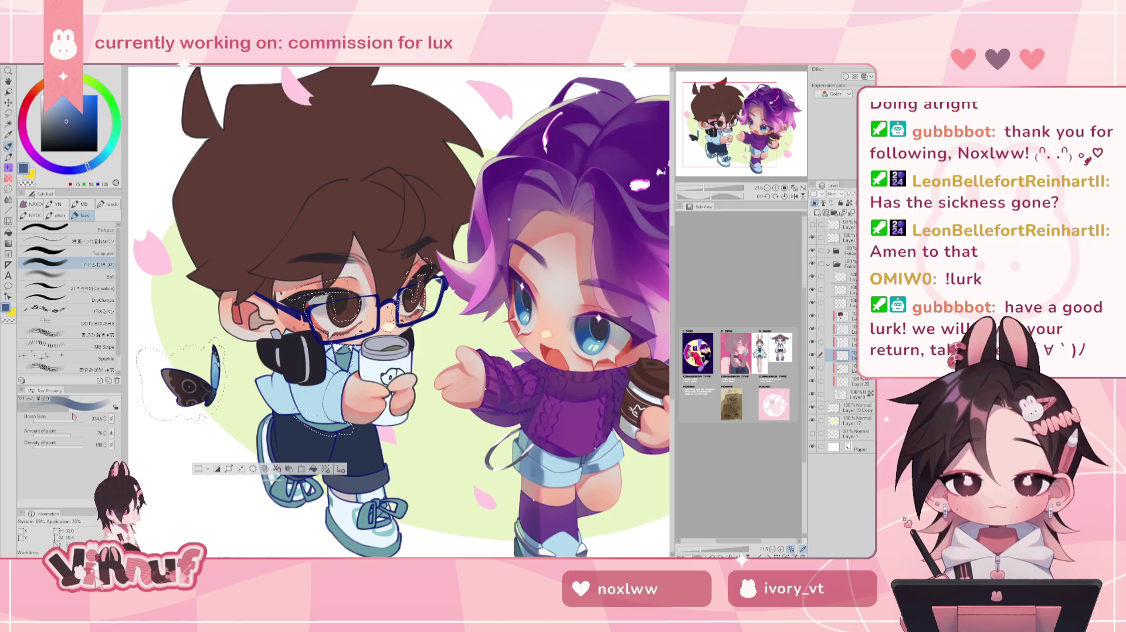
pyautogui.click(72, 125)
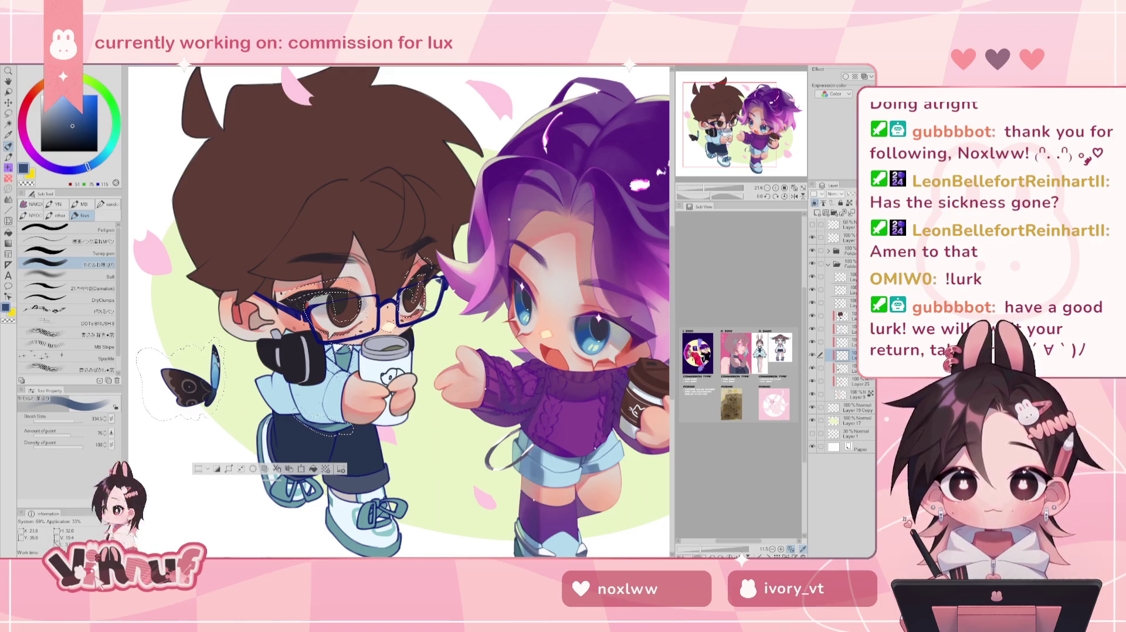
pyautogui.click(70, 122)
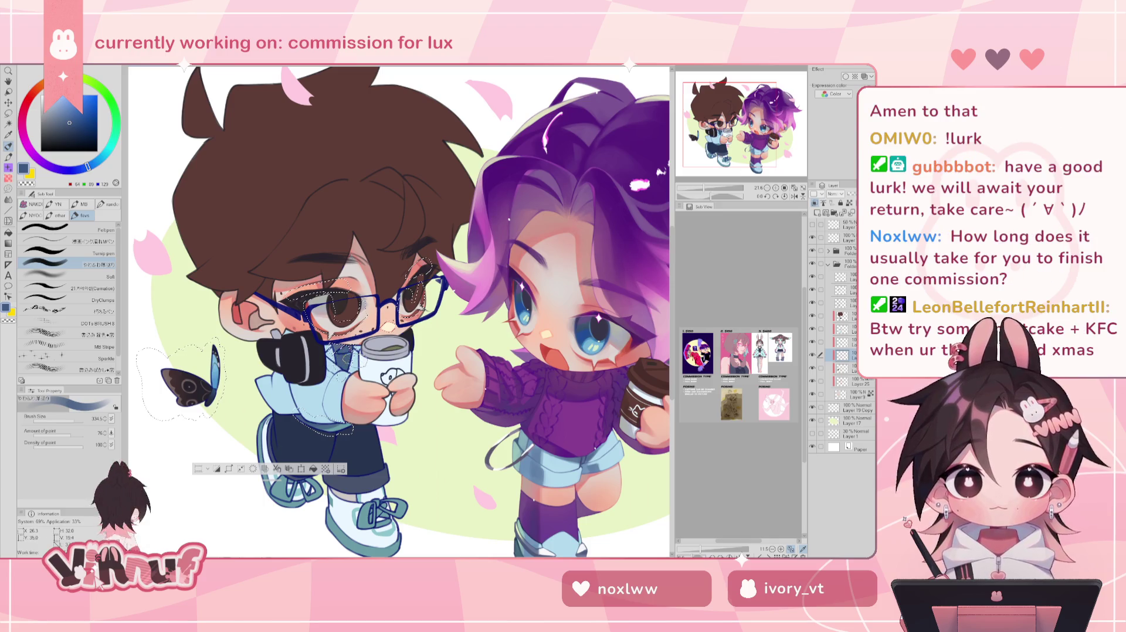
# - Take a bluish grey from the boy's glasses and shrink the brush to about 79
pyautogui.moveTo(355, 313); pyautogui.dragTo(300, 275)
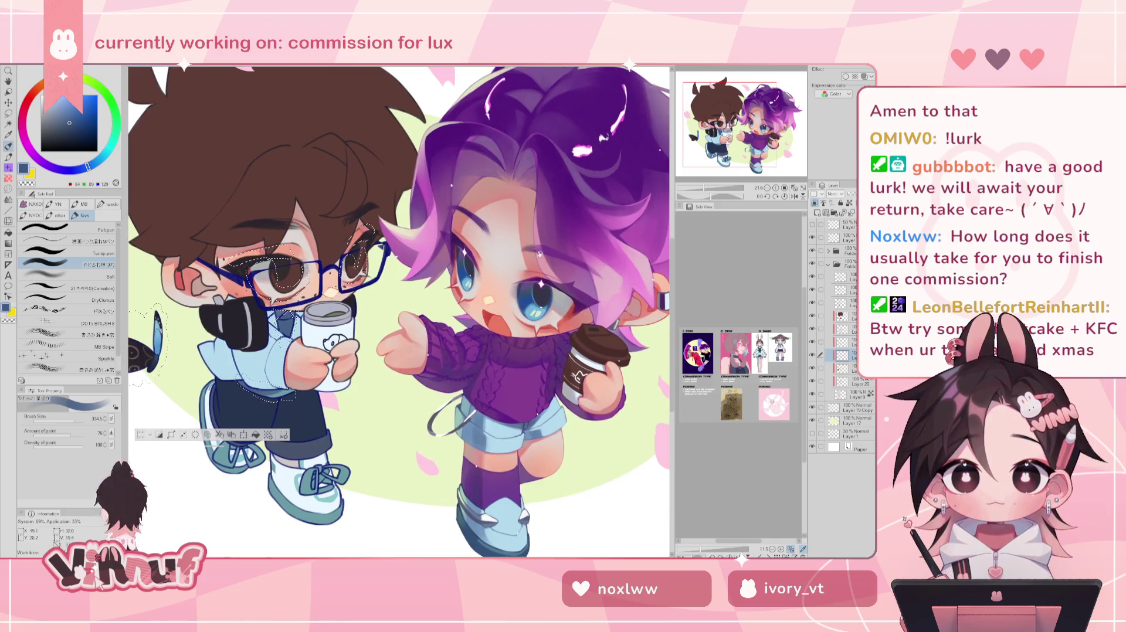
pyautogui.keyDown('alt'); pyautogui.click(264, 272); pyautogui.keyUp('alt')
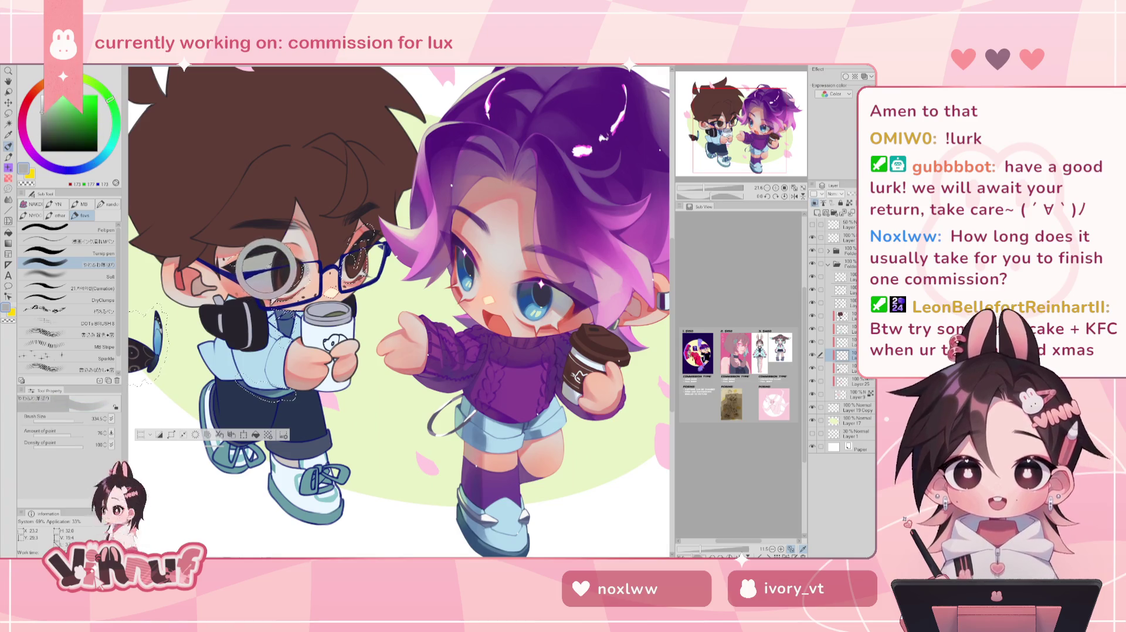
pyautogui.moveTo(264, 273); pyautogui.dragTo(263, 266)
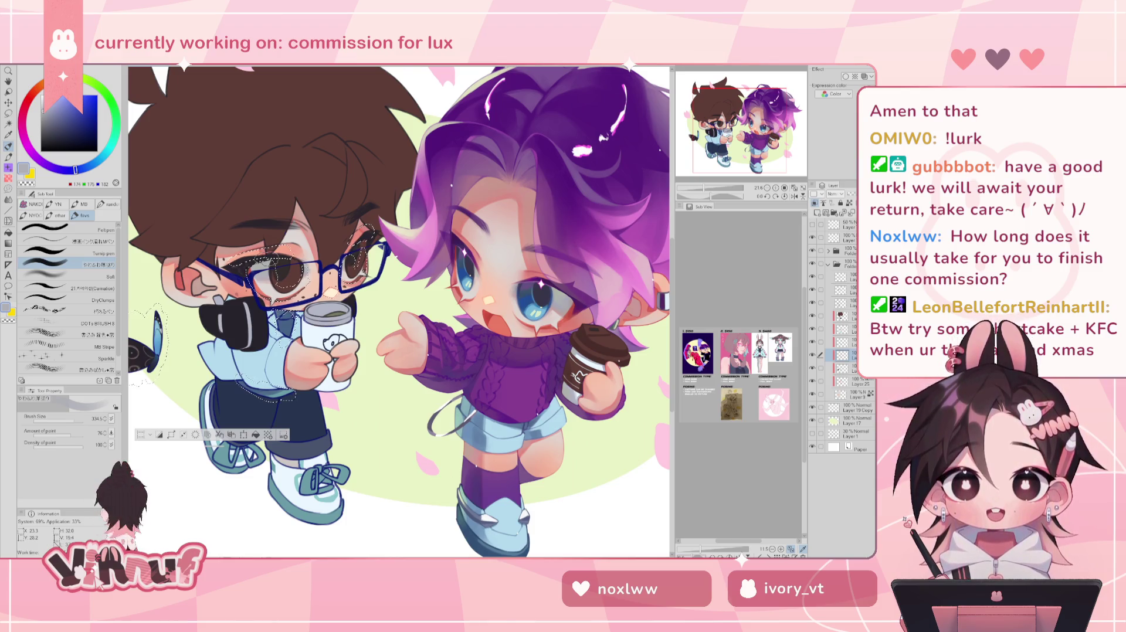
pyautogui.moveTo(72, 421); pyautogui.dragTo(67, 421)
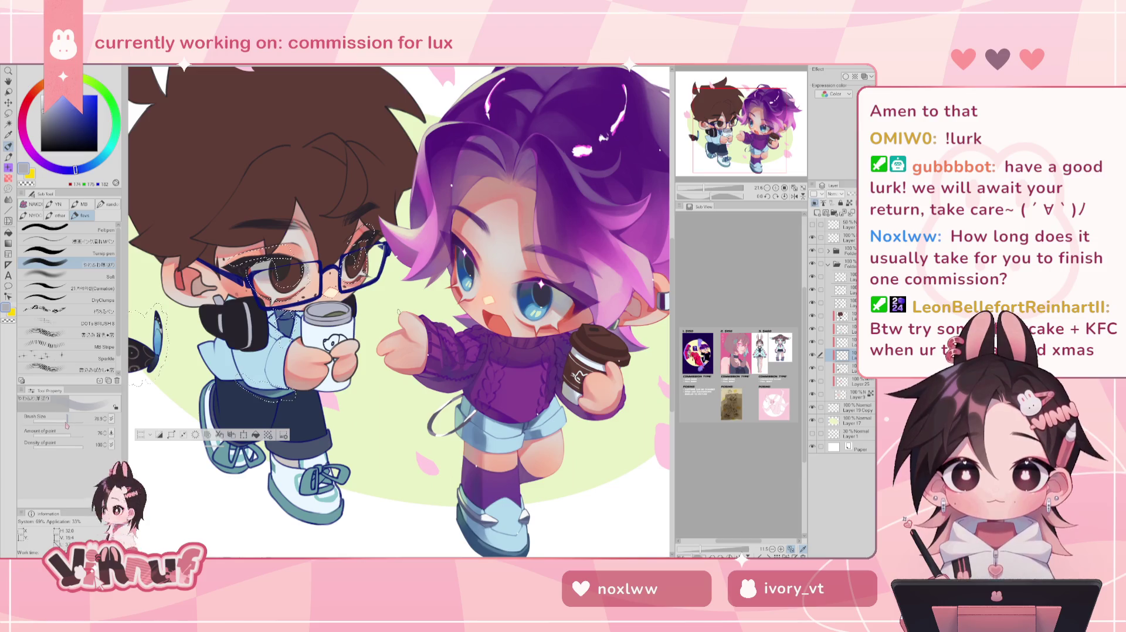
pyautogui.scroll(5, 399, 311)
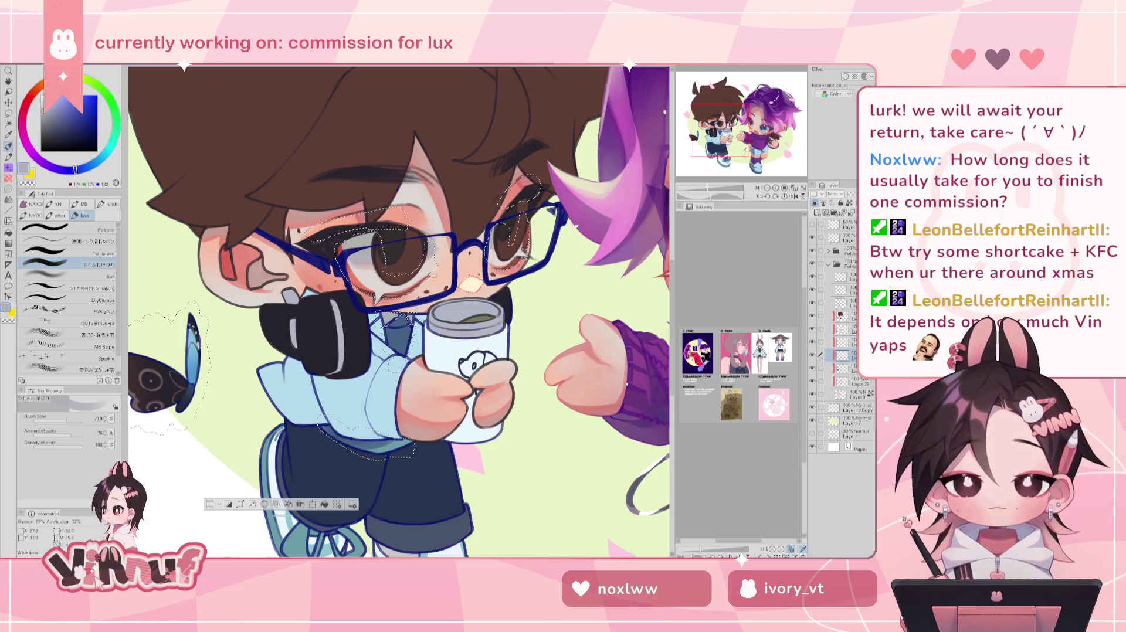
pyautogui.scroll(-3, 715, 172)
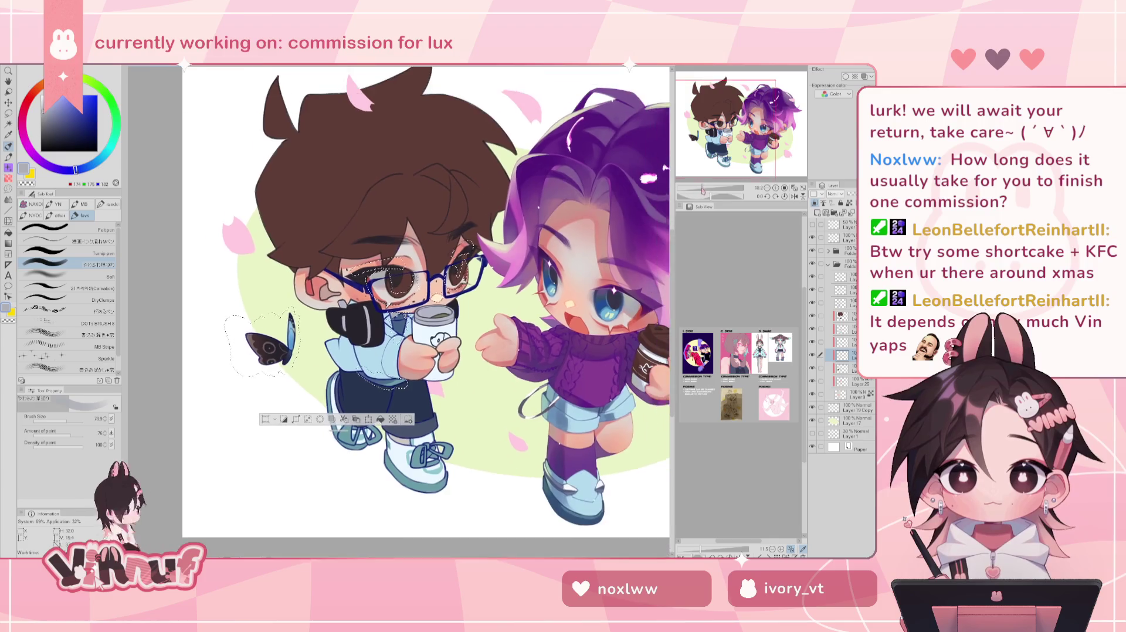
pyautogui.scroll(1, 714, 173)
pyautogui.scroll(1, 714, 172)
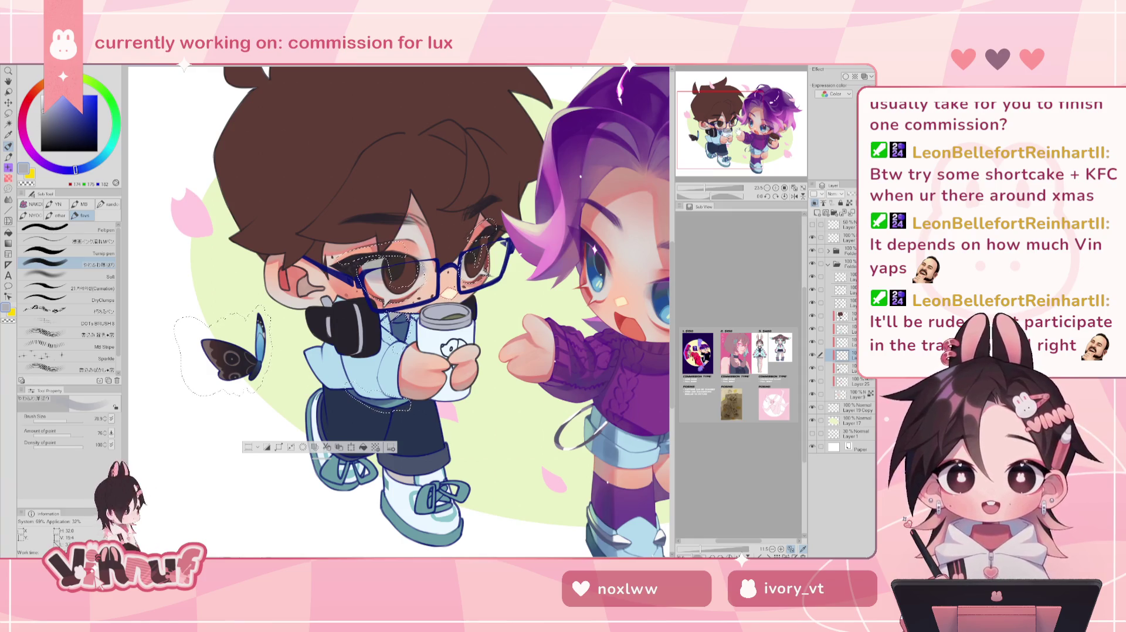
pyautogui.moveTo(714, 173); pyautogui.dragTo(741, 176)
pyautogui.scroll(-1, 715, 168)
pyautogui.scroll(-1, 709, 174)
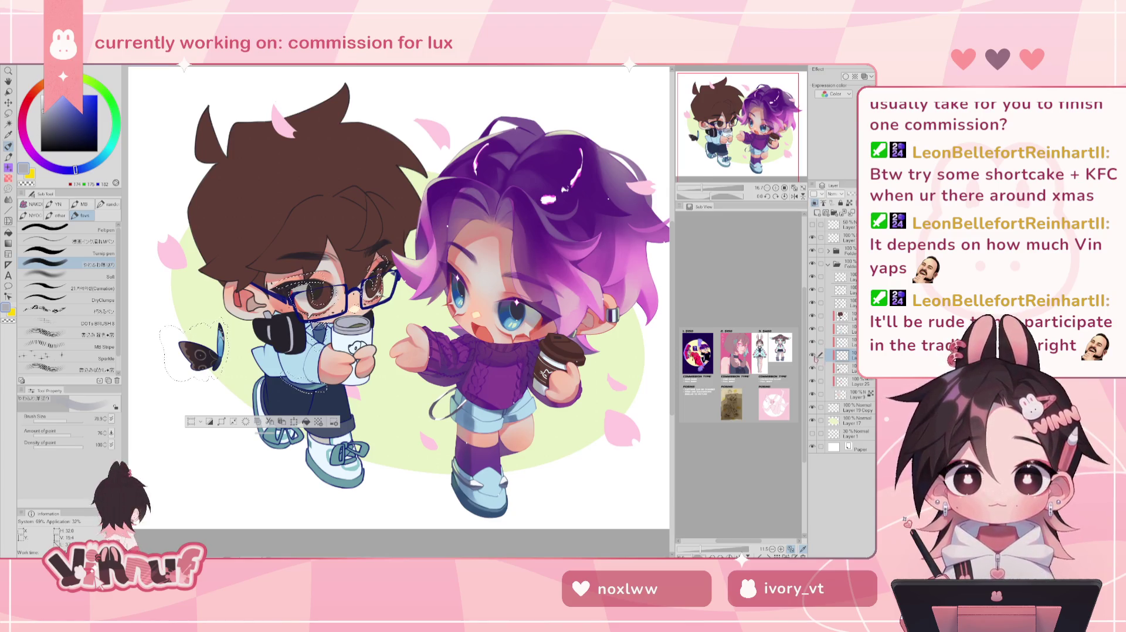
pyautogui.moveTo(703, 189); pyautogui.dragTo(718, 189)
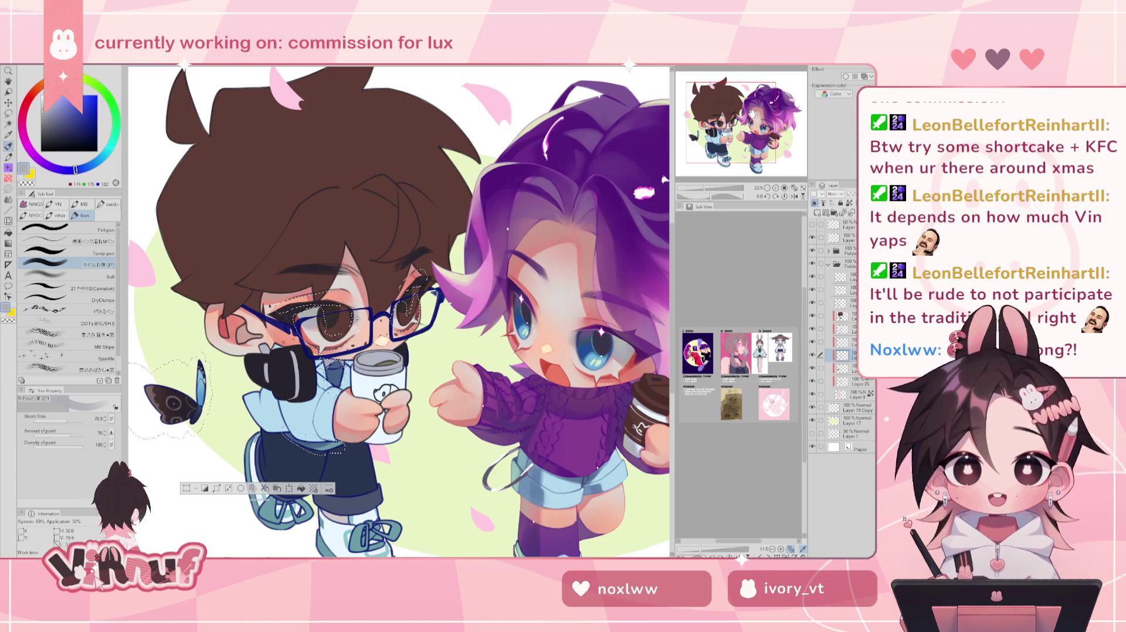
pyautogui.moveTo(751, 112); pyautogui.dragTo(736, 125)
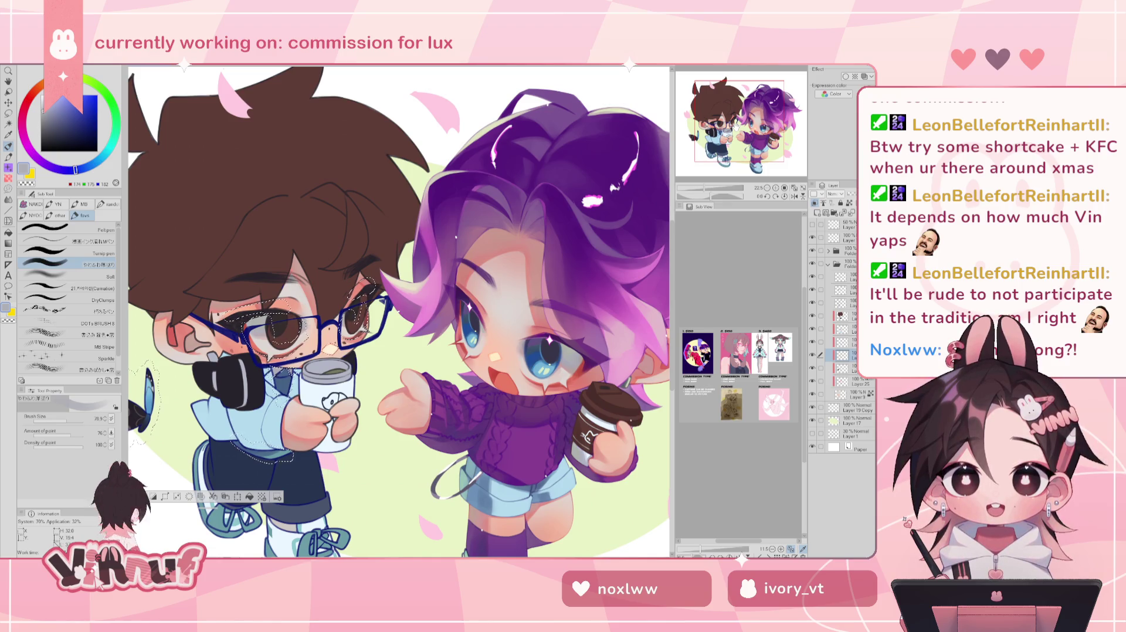
# - Pan across both characters, then place the comm 34.3.png viewer over the canvas
pyautogui.moveTo(737, 124); pyautogui.dragTo(775, 122)
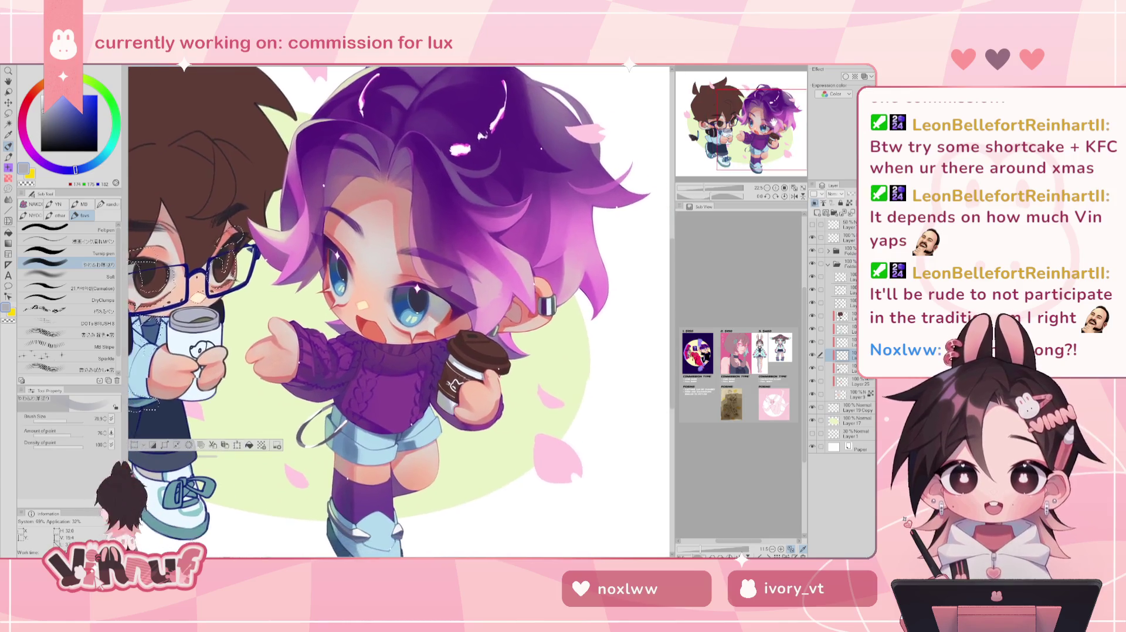
pyautogui.scroll(2, 774, 121)
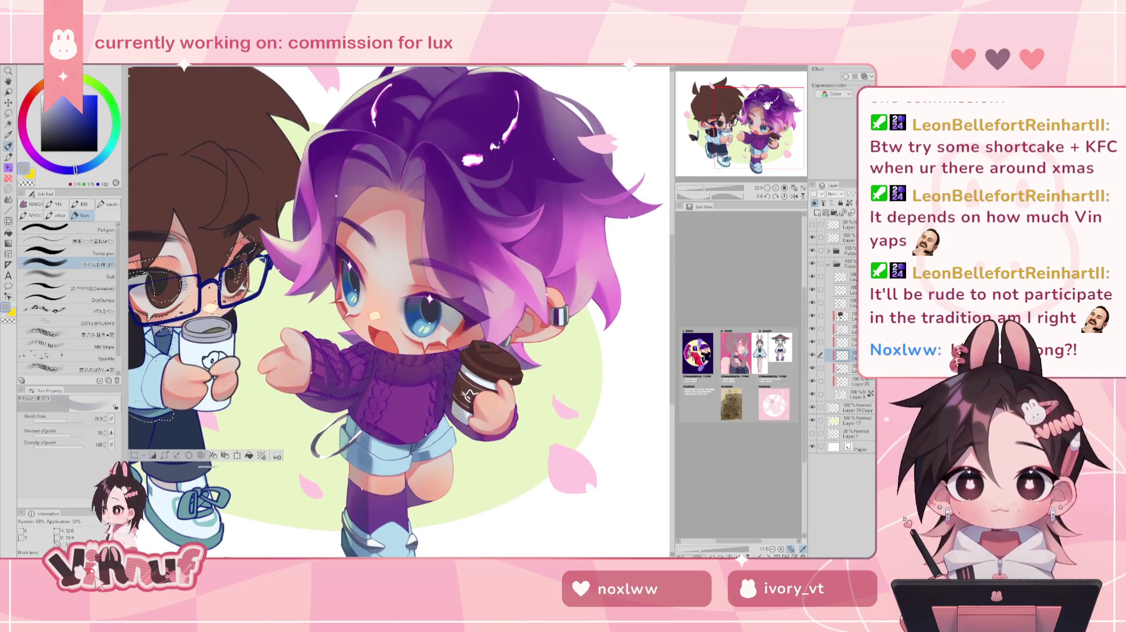
pyautogui.moveTo(768, 103); pyautogui.dragTo(726, 100)
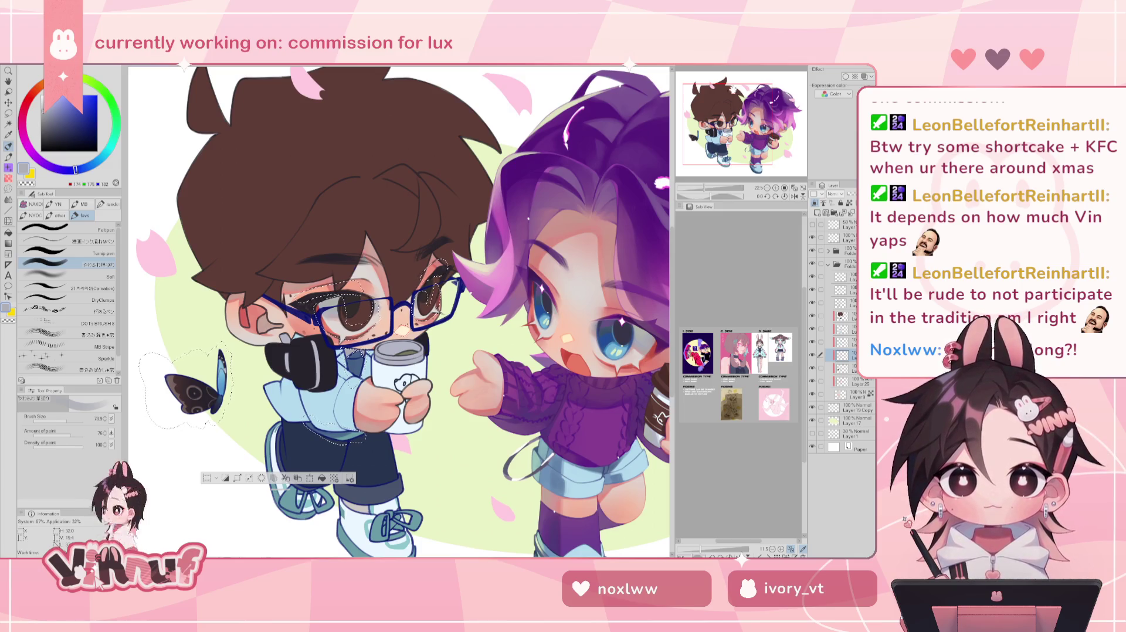
pyautogui.scroll(-1, 725, 99)
pyautogui.scroll(-1, 702, 182)
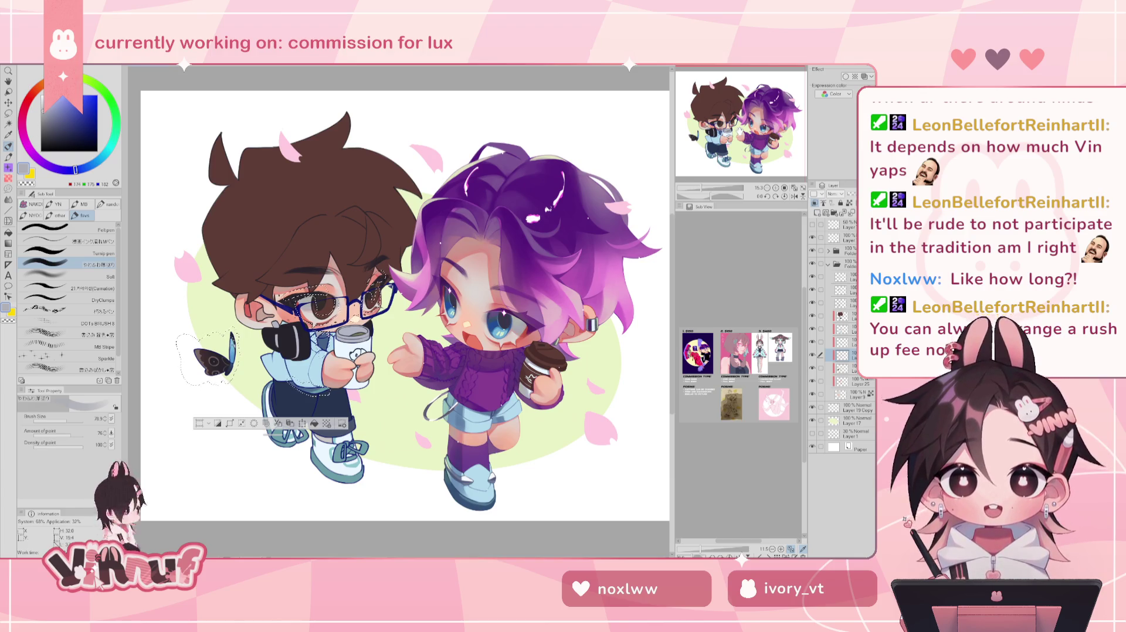
pyautogui.moveTo(741, 132)
pyautogui.mouseDown()
pyautogui.moveTo(720, 112)
pyautogui.moveTo(732, 126)
pyautogui.mouseUp()
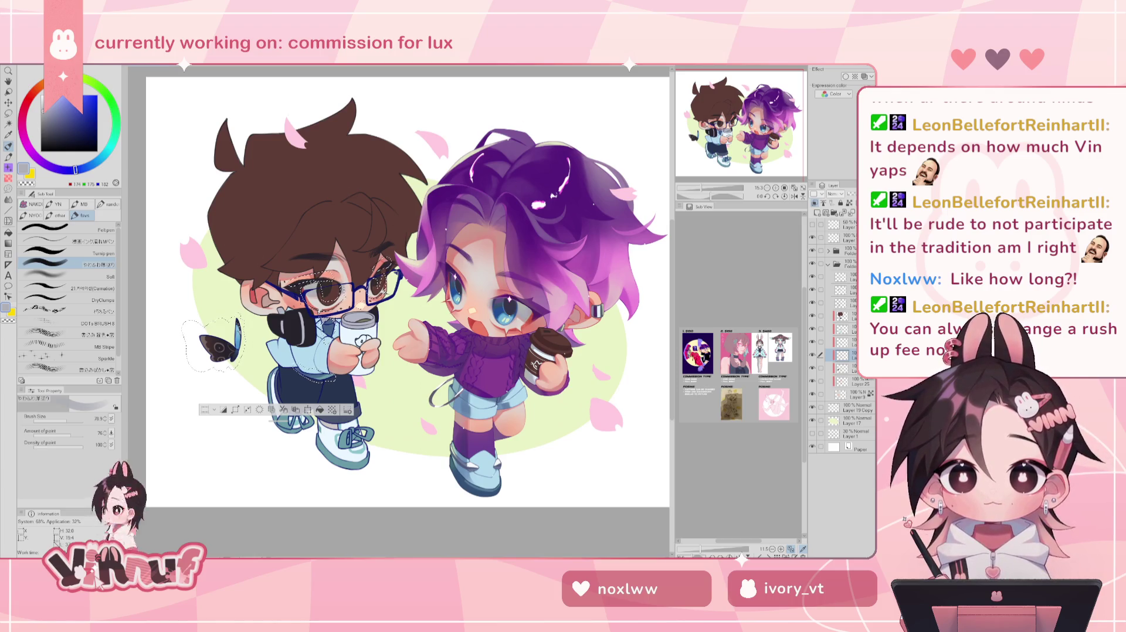
pyautogui.moveTo(552, 110); pyautogui.dragTo(421, 147)
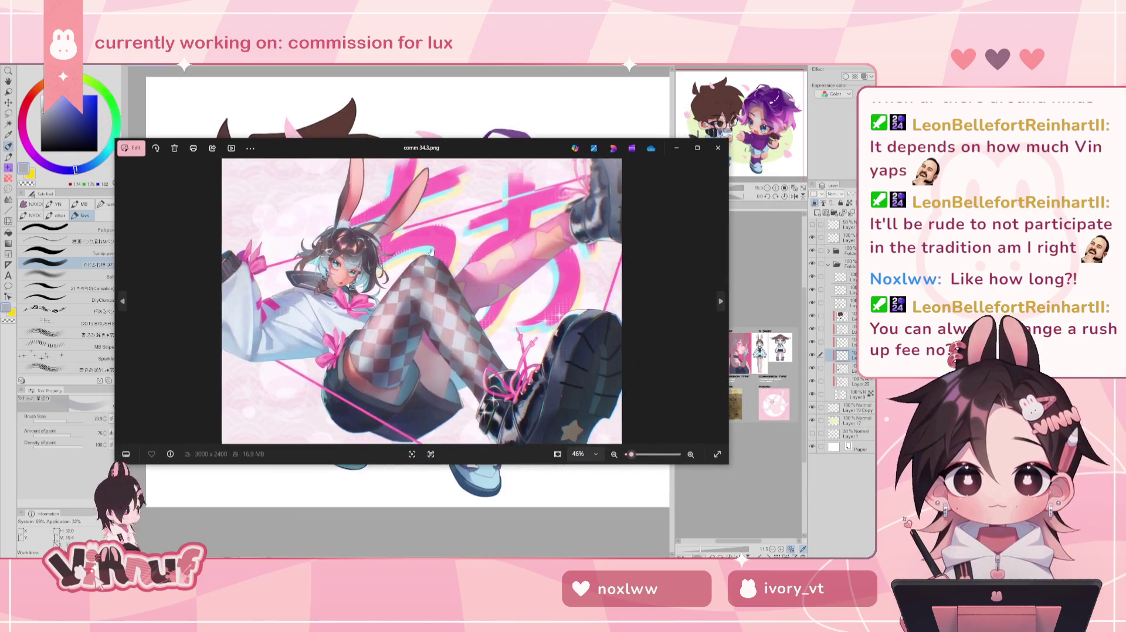
# - Enlarge and close the photo viewer, then switch to the line-art sketch document
pyautogui.moveTo(420, 139); pyautogui.dragTo(420, 64)
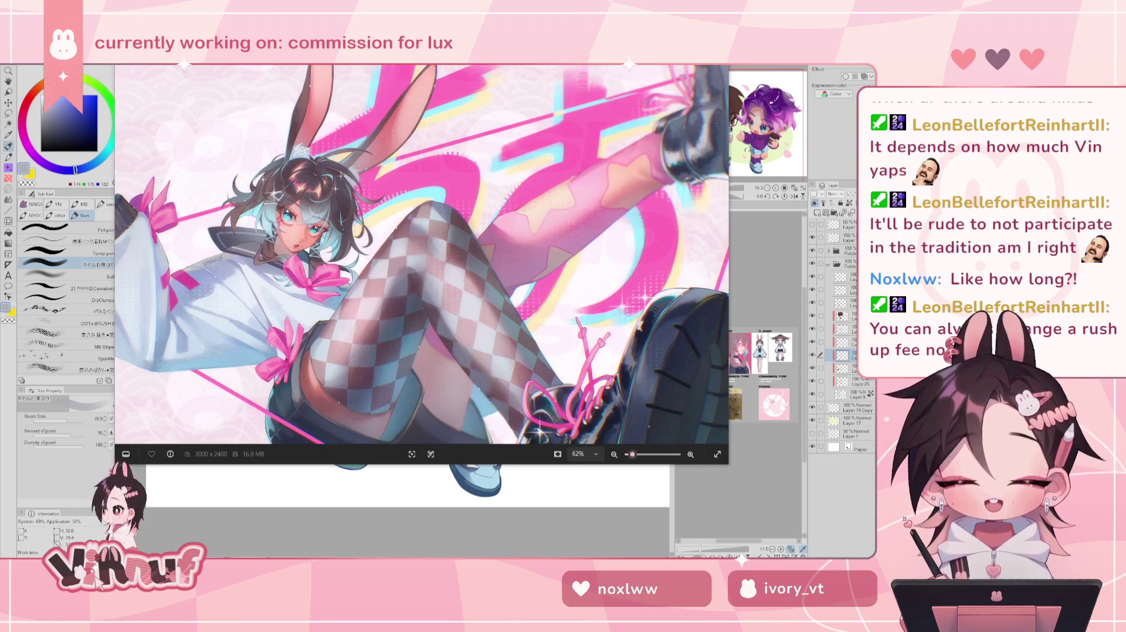
pyautogui.hotkey('alt', 'F4')
pyautogui.hotkey('ctrl', 'Tab')
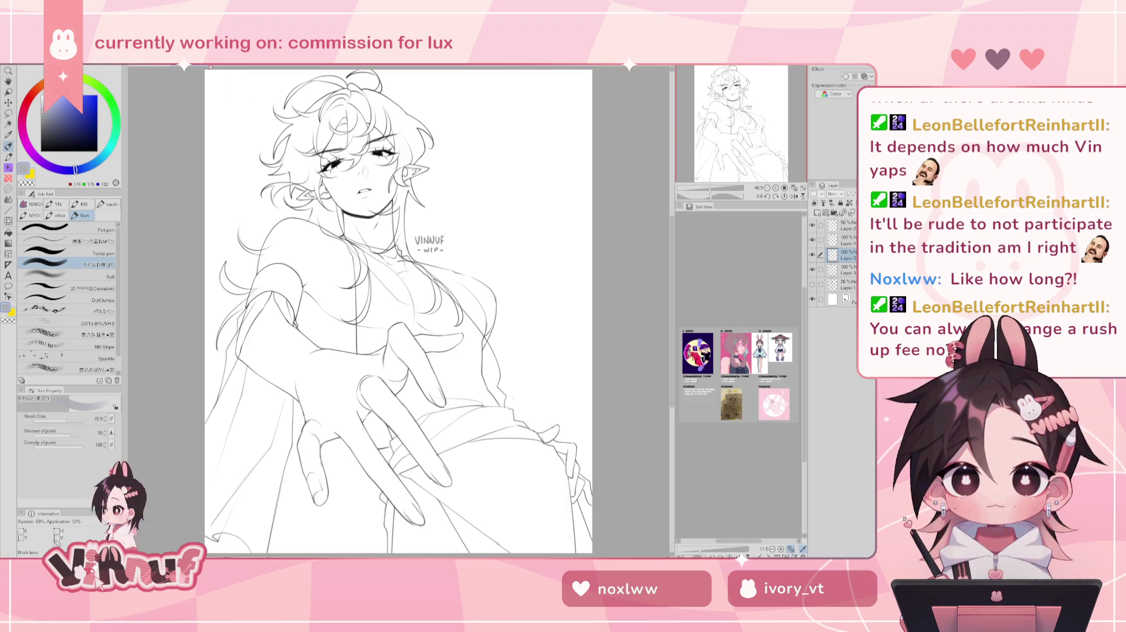
# - Switch back to the chibi commission document
pyautogui.click(210, 67)
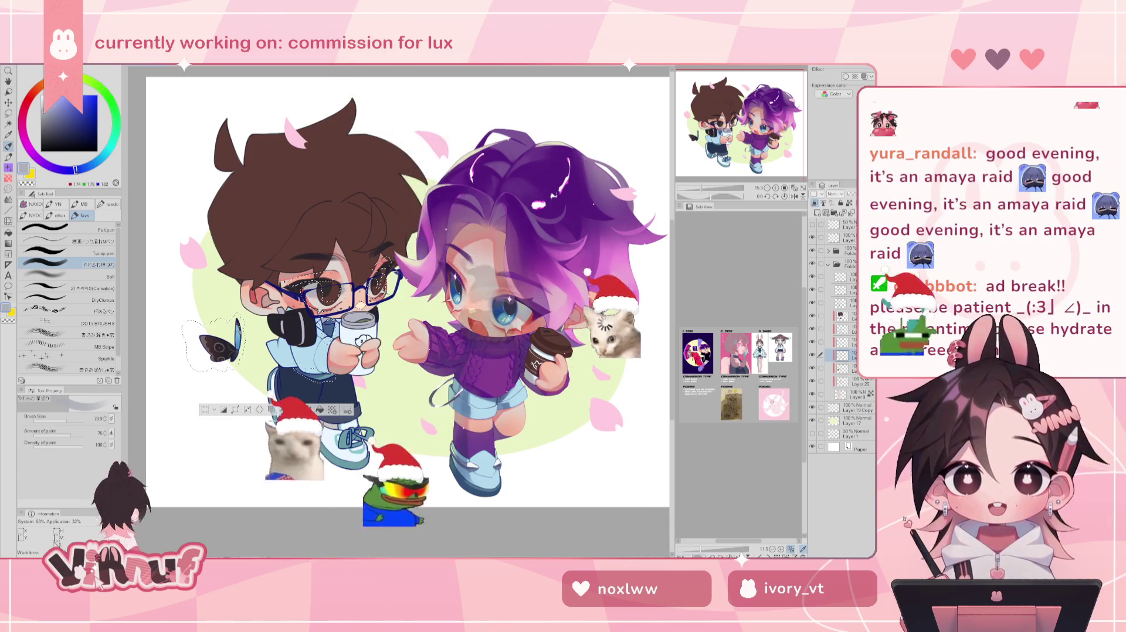
# - Pick a lighter grey-blue for the boy's clothing and raise the brush size to about 221
pyautogui.scroll(2, 706, 175)
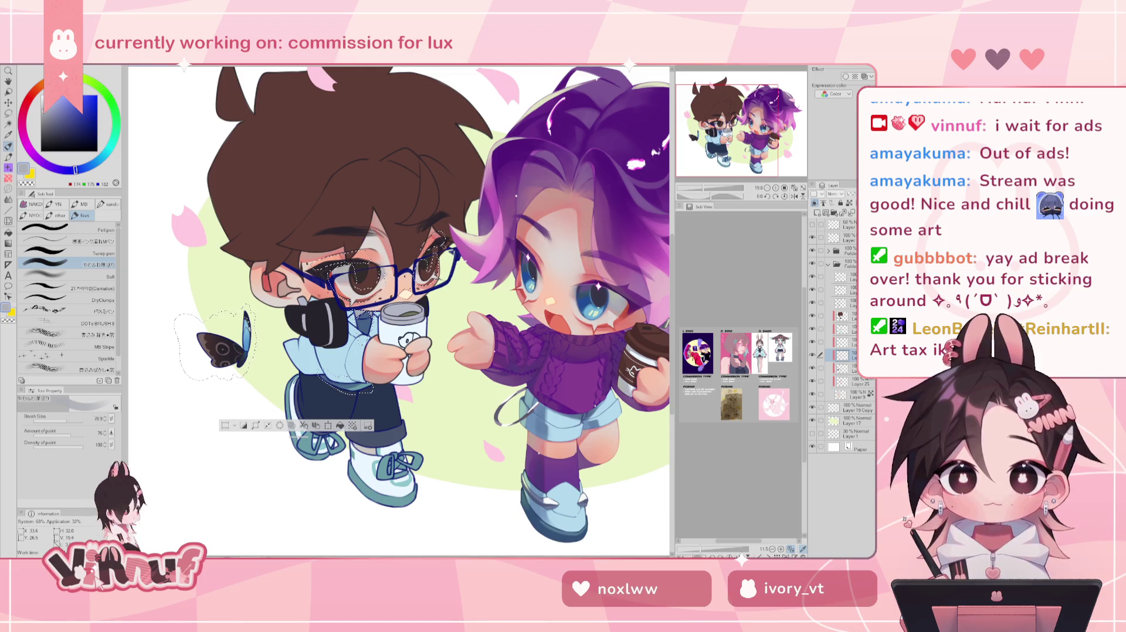
pyautogui.keyDown('alt'); pyautogui.click(363, 328); pyautogui.keyUp('alt')
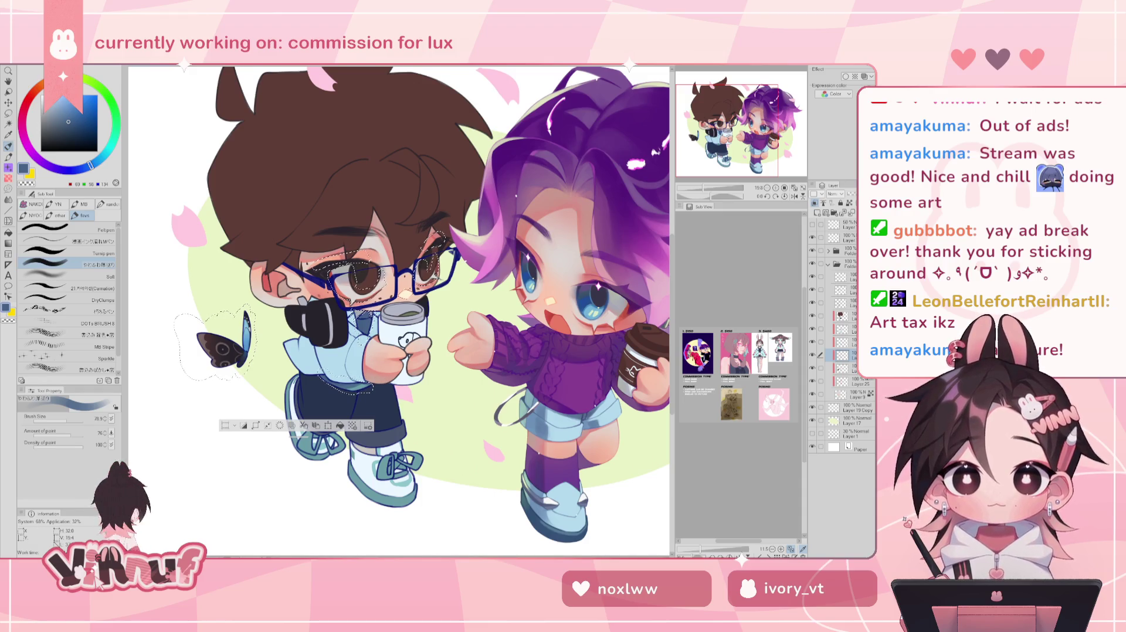
pyautogui.click(55, 115)
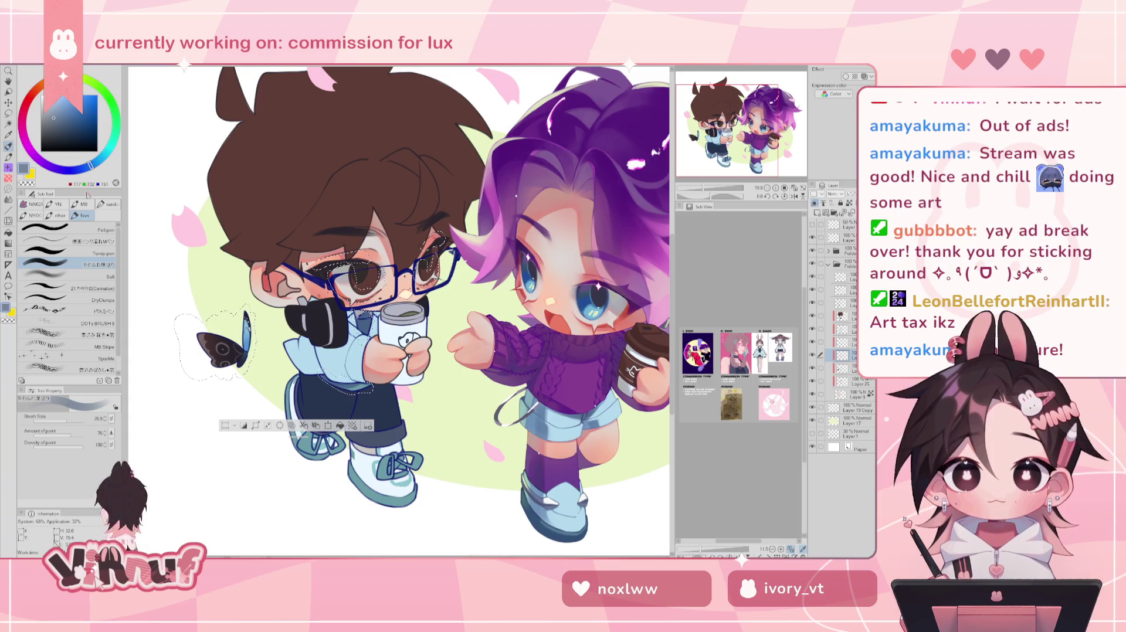
pyautogui.click(70, 420)
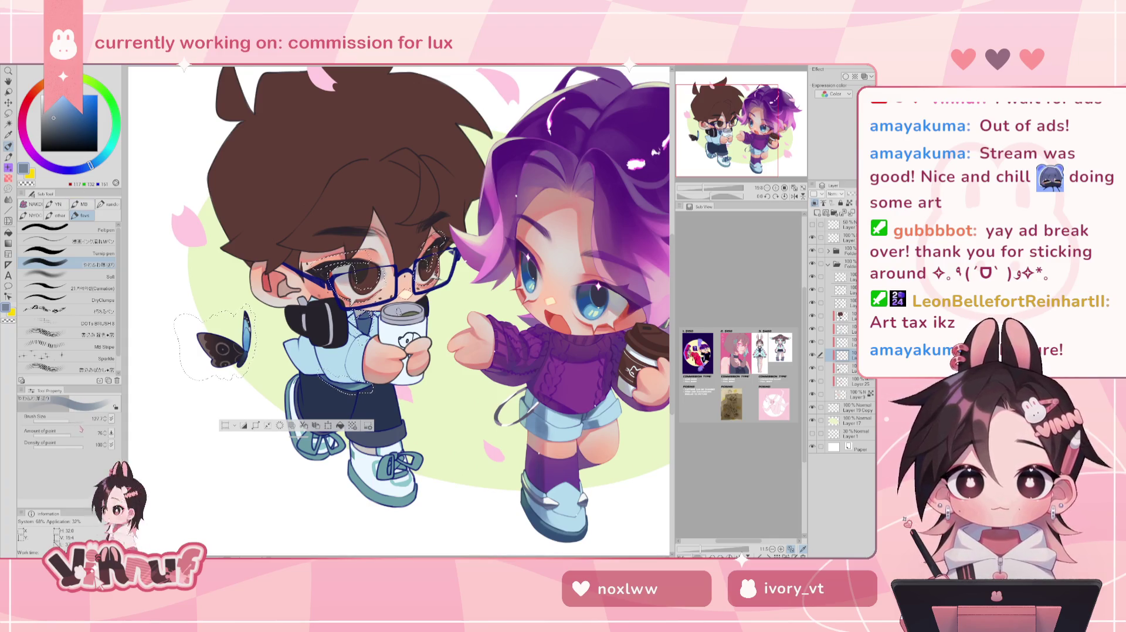
pyautogui.click(72, 420)
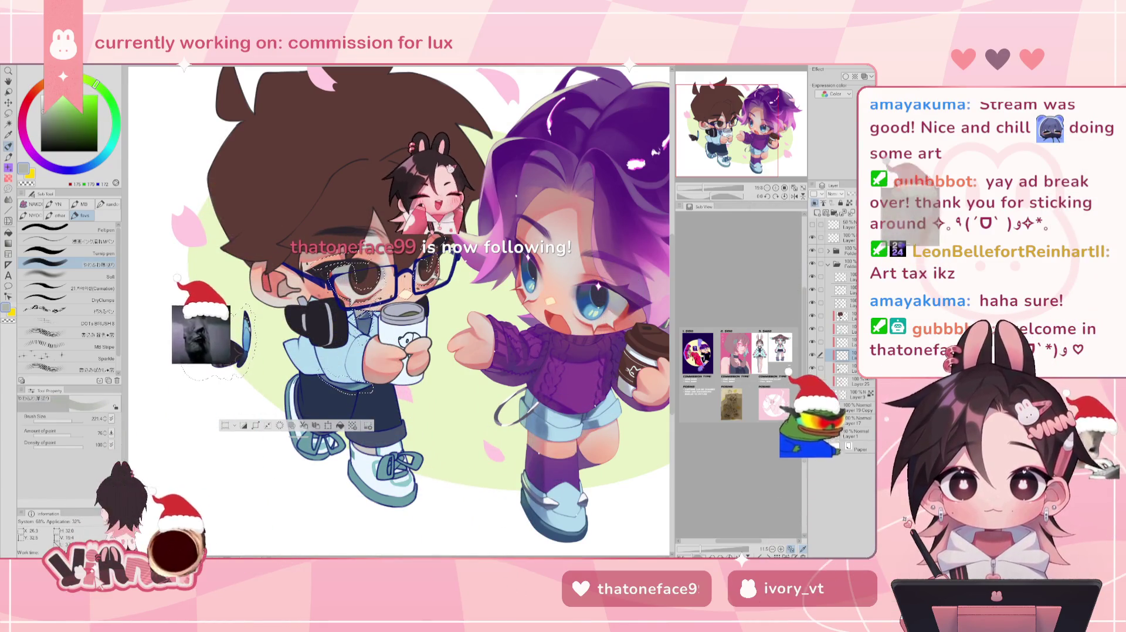
# - Deselect, shrink the brush to about 32, and sample the boy's dark blue
pyautogui.hotkey('ctrl', 'd')
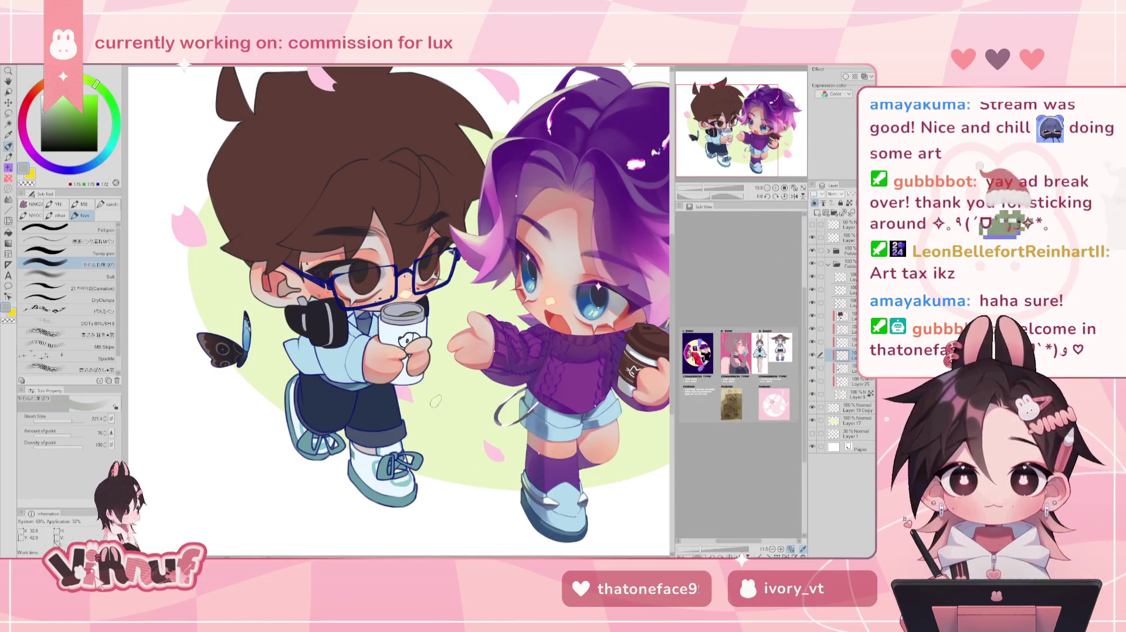
pyautogui.scroll(3, 706, 178)
pyautogui.moveTo(71, 420); pyautogui.dragTo(31, 421)
pyautogui.keyDown('alt'); pyautogui.click(320, 318); pyautogui.keyUp('alt')
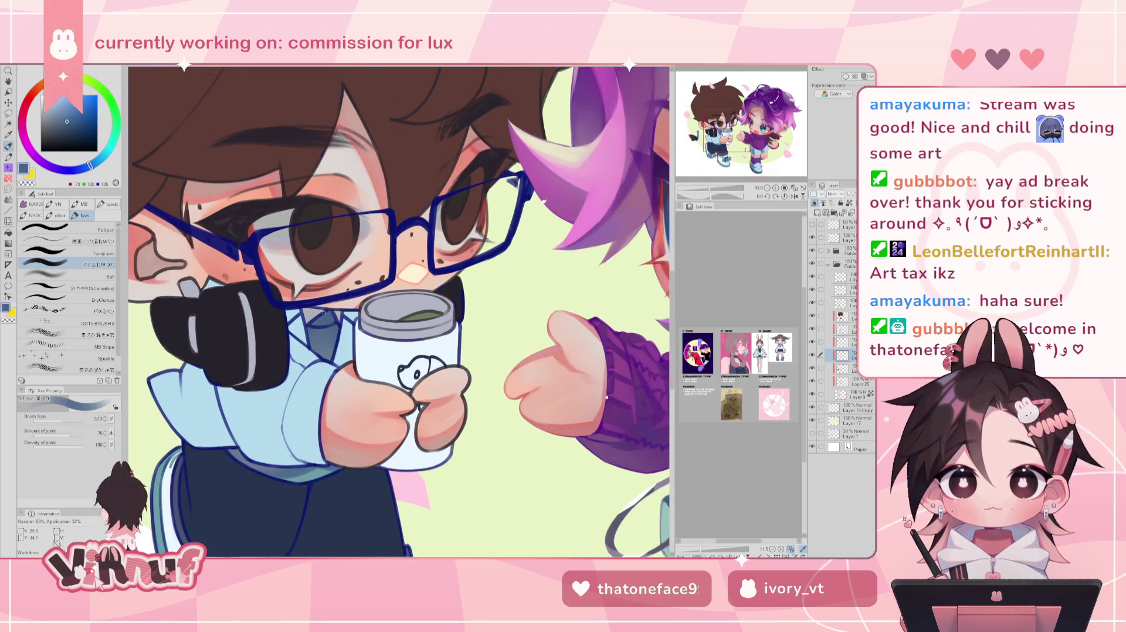
pyautogui.scroll(-2, 711, 207)
pyautogui.scroll(-2, 711, 206)
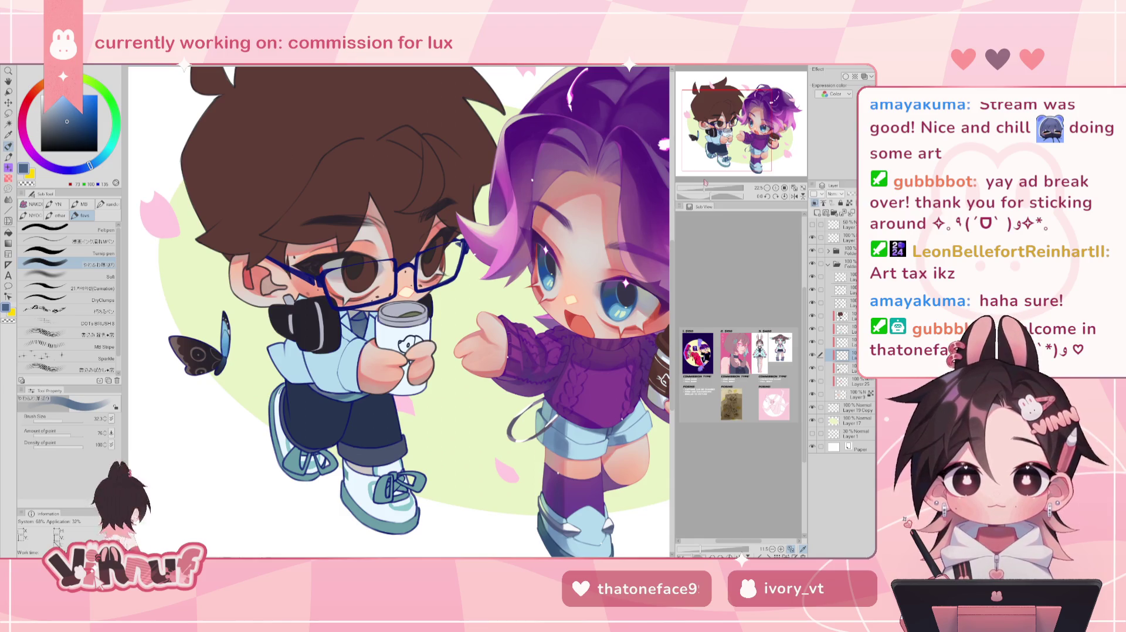
pyautogui.scroll(1, 399, 311)
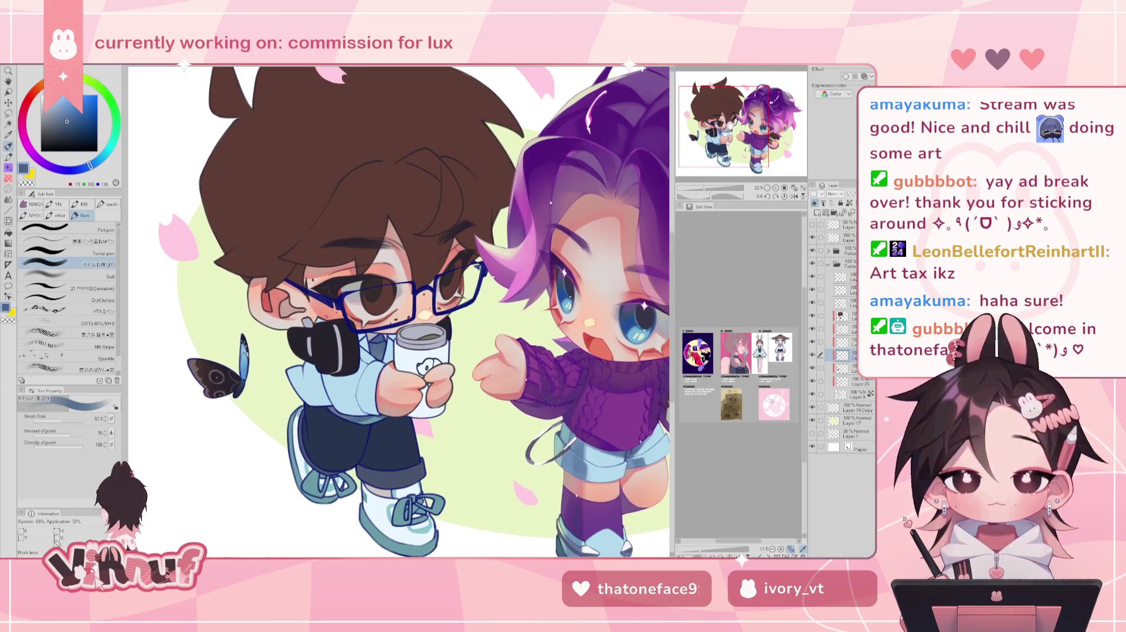
pyautogui.scroll(1, 399, 311)
pyautogui.scroll(2, 398, 311)
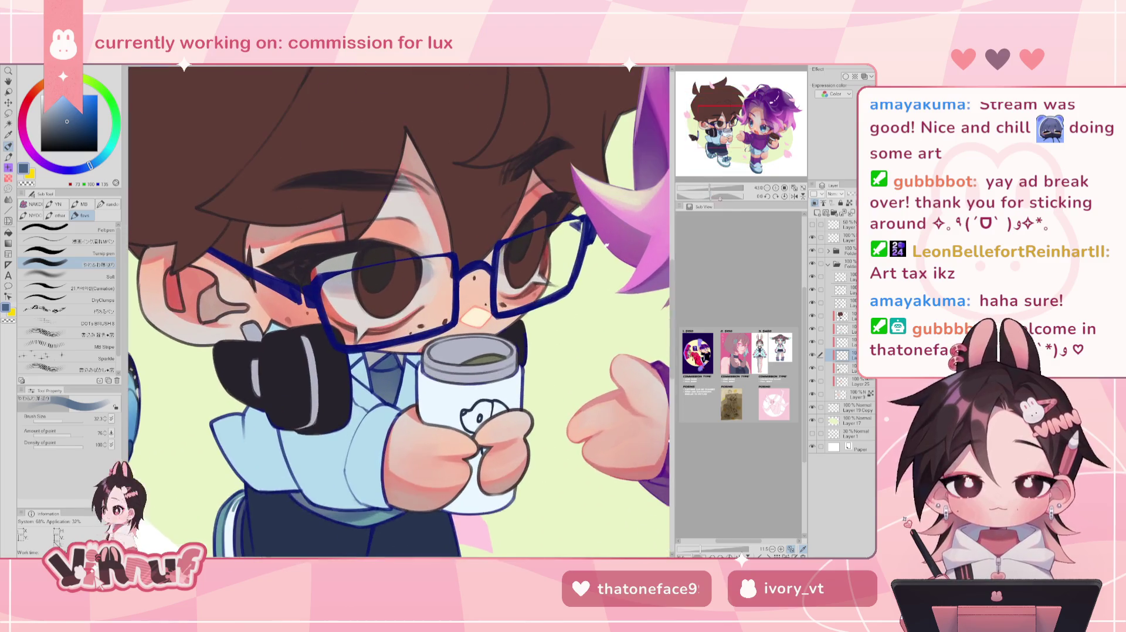
# - Toggle the face and hand-cheek shading layers to compare, then zoom into the glasses
pyautogui.click(813, 370)
pyautogui.click(813, 369)
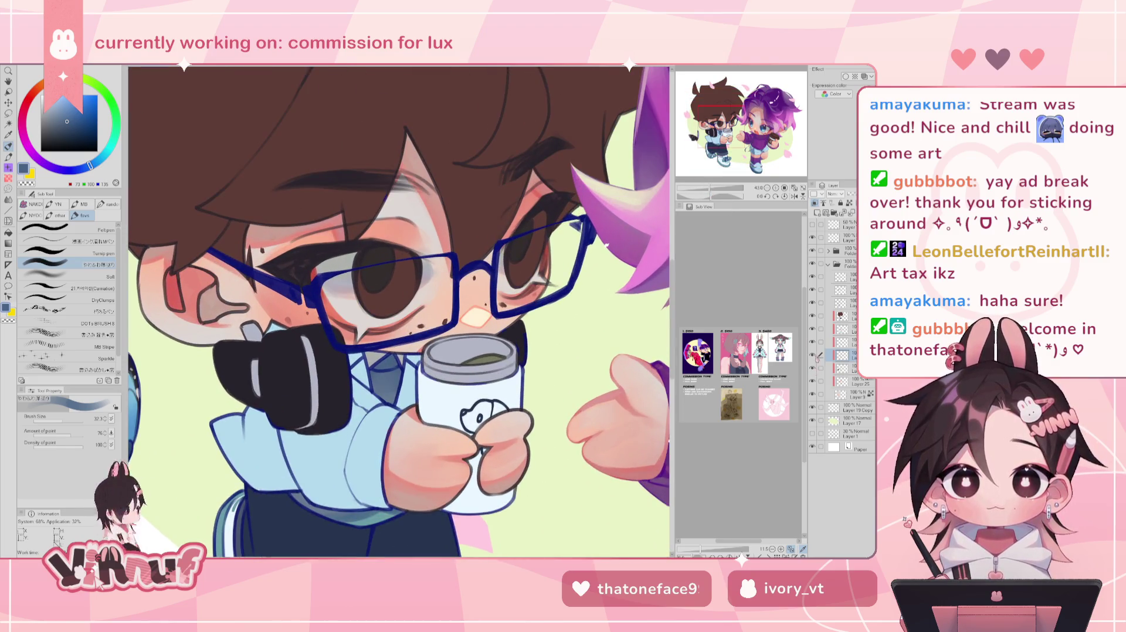
pyautogui.click(813, 381)
pyautogui.click(813, 382)
pyautogui.click(814, 383)
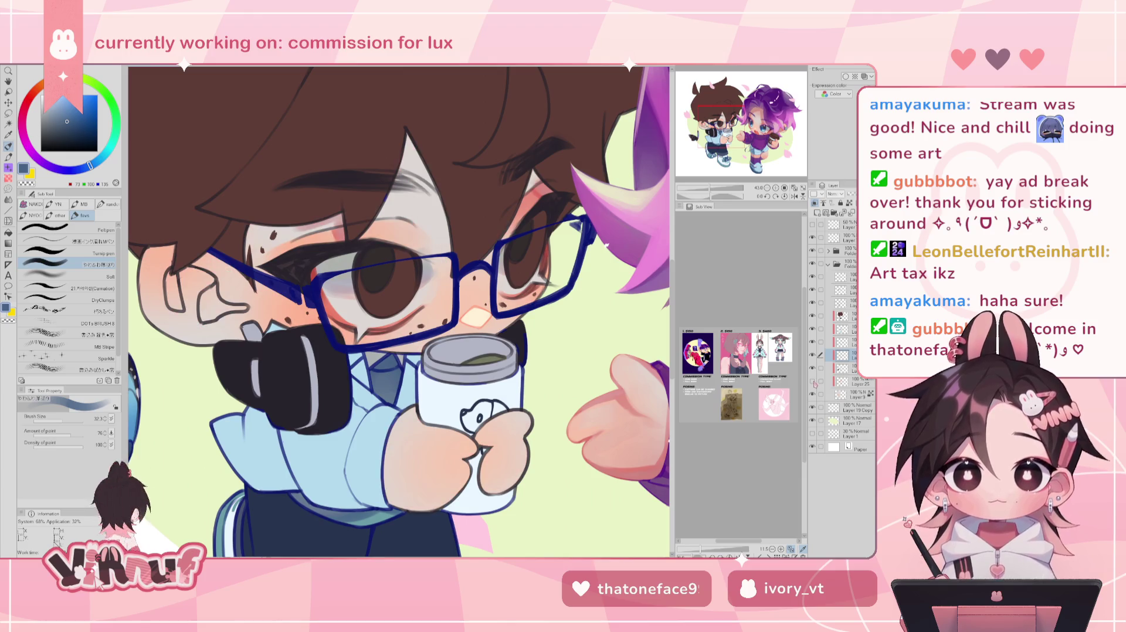
pyautogui.click(813, 382)
pyautogui.click(813, 382)
pyautogui.click(813, 382)
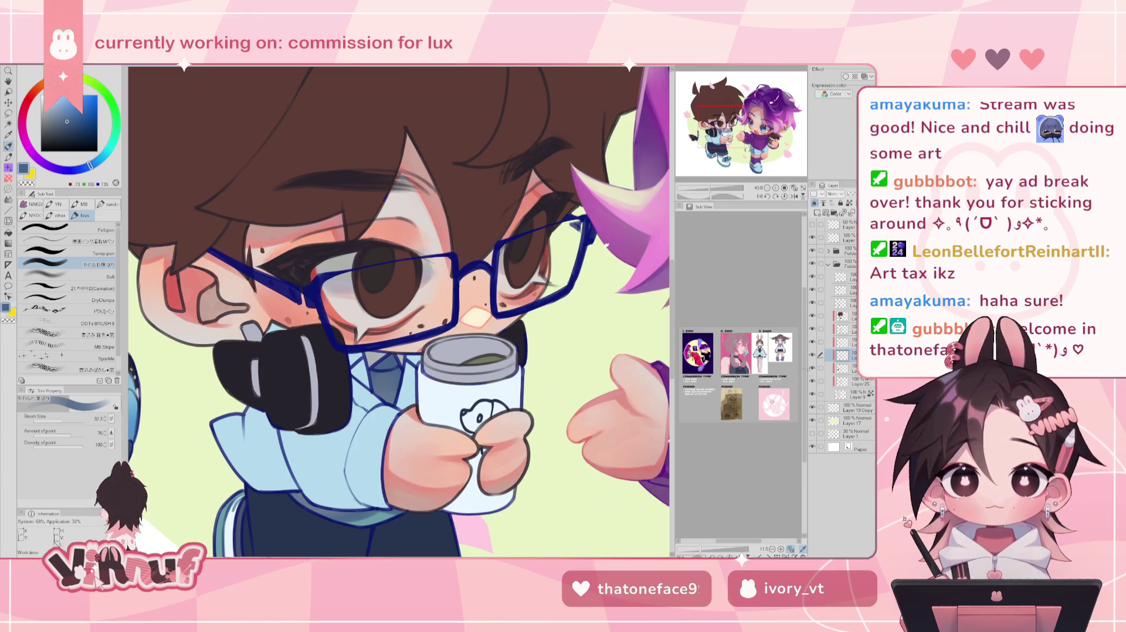
pyautogui.click(699, 130)
pyautogui.scroll(2, 399, 311)
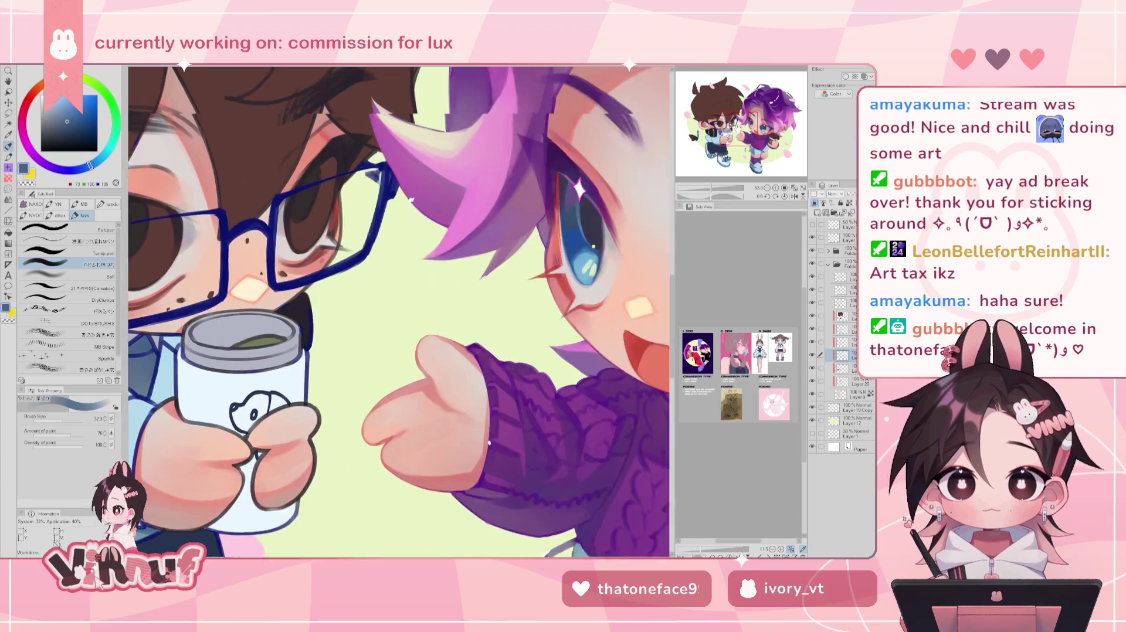
pyautogui.click(704, 125)
pyautogui.moveTo(710, 191); pyautogui.dragTo(697, 191)
# - Load the eye's dark brown on the Carnation brush at size 58.9, then fit the illustration to the window
pyautogui.keyDown('alt'); pyautogui.click(319, 242); pyautogui.keyUp('alt')
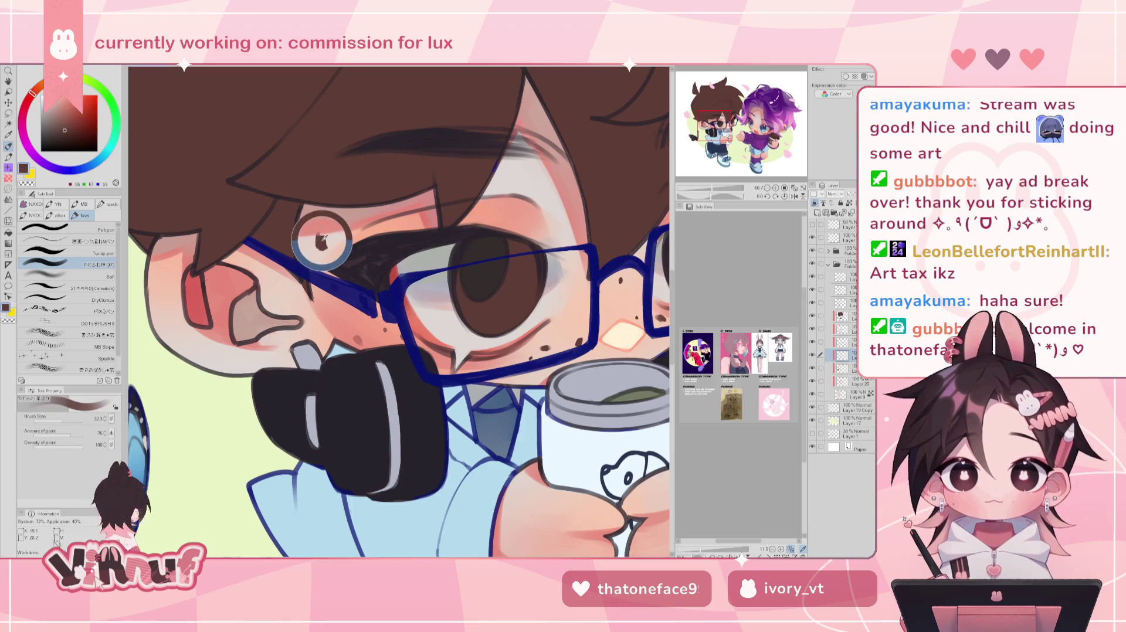
pyautogui.click(85, 290)
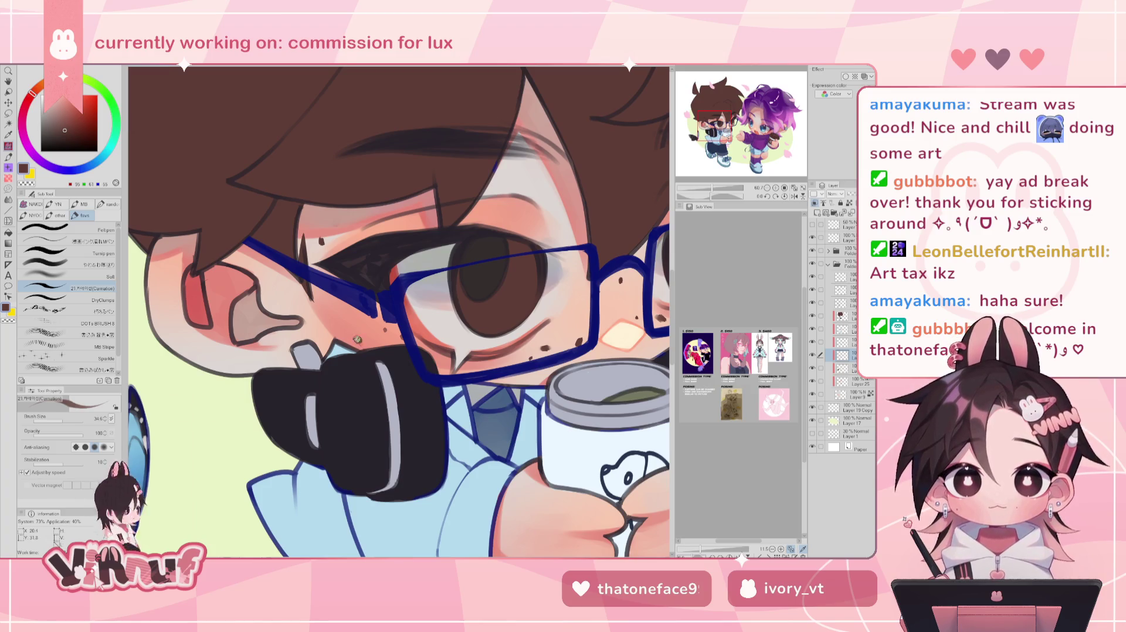
pyautogui.moveTo(63, 422); pyautogui.dragTo(68, 421)
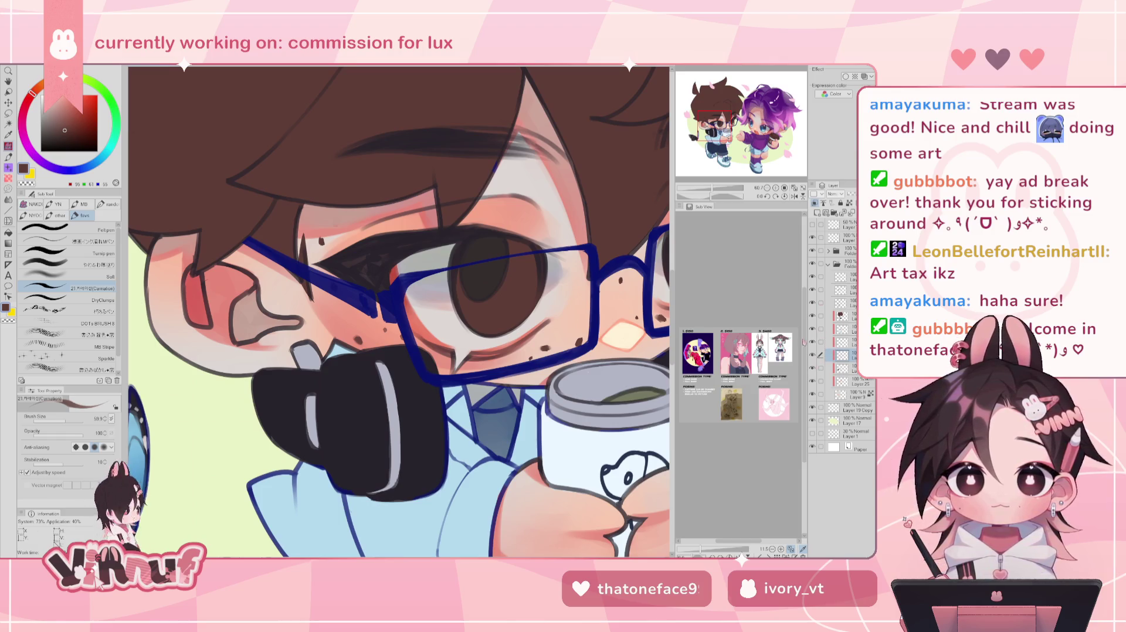
pyautogui.hotkey('ctrl', '-')
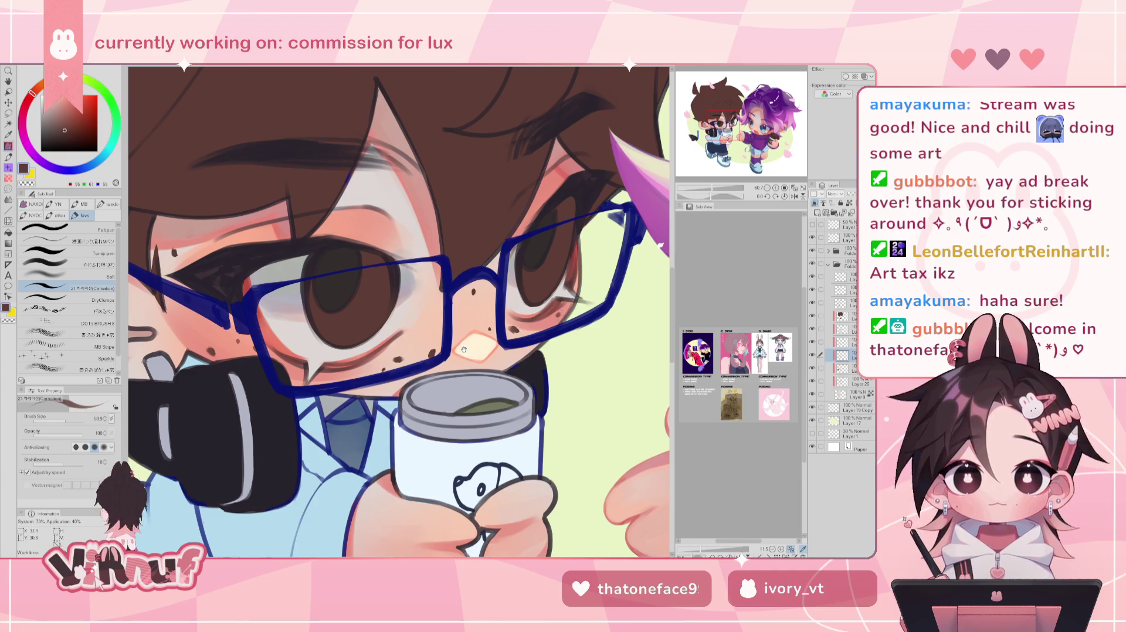
pyautogui.hotkey('ctrl', '+')
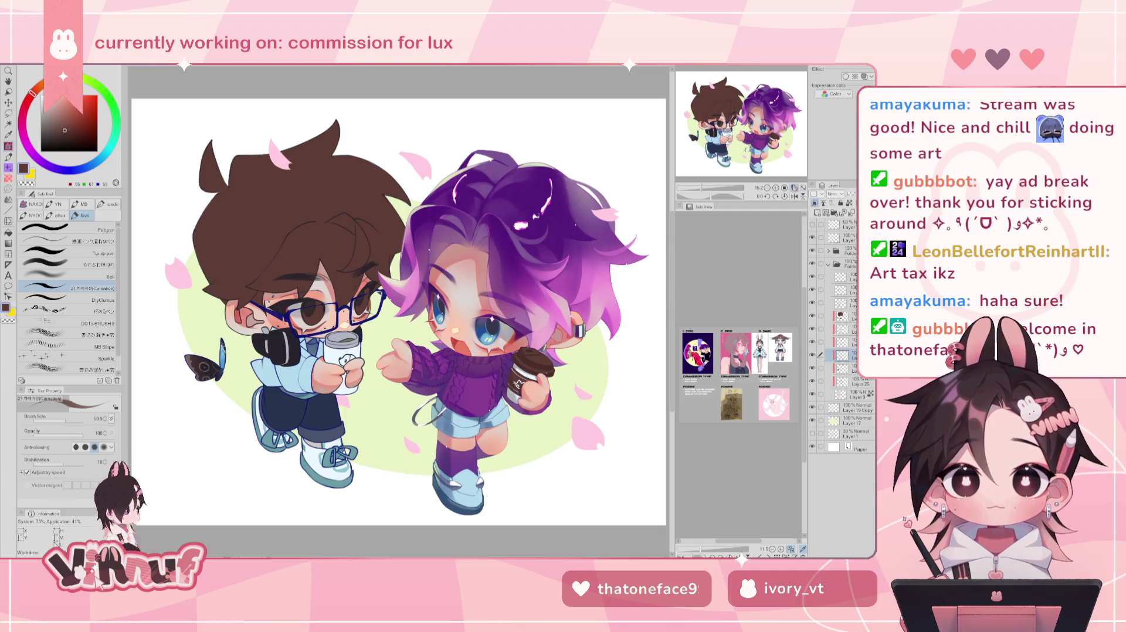
pyautogui.click(793, 189)
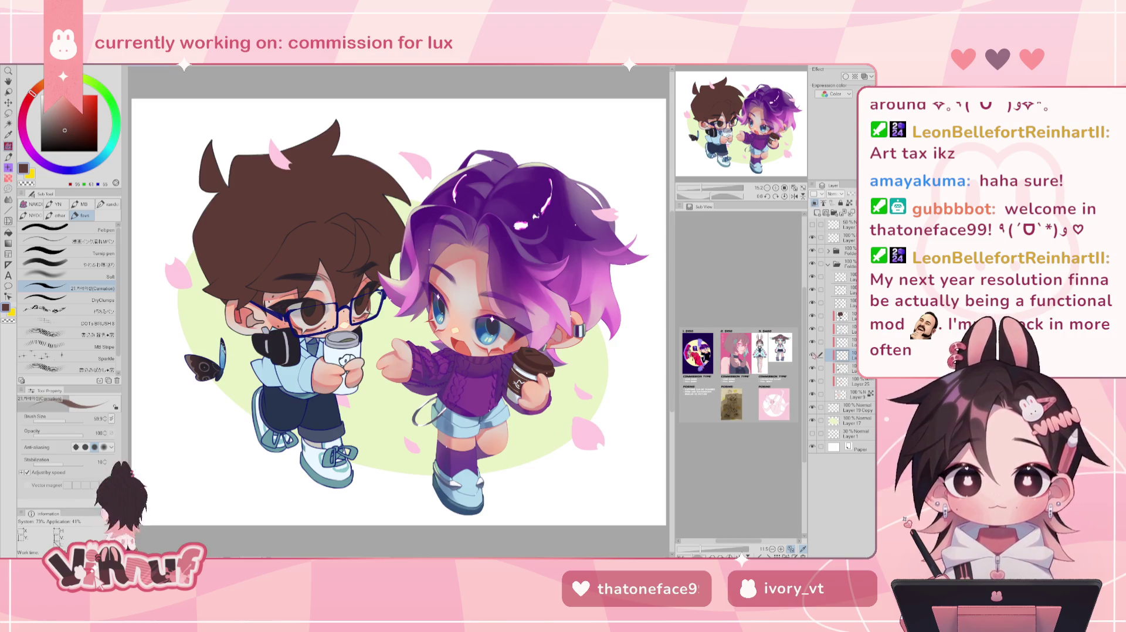
# - Zoom in on the boy's face and switch to the freehand lasso selection tool
pyautogui.scroll(5, 213, 306)
pyautogui.moveTo(721, 137); pyautogui.dragTo(718, 136)
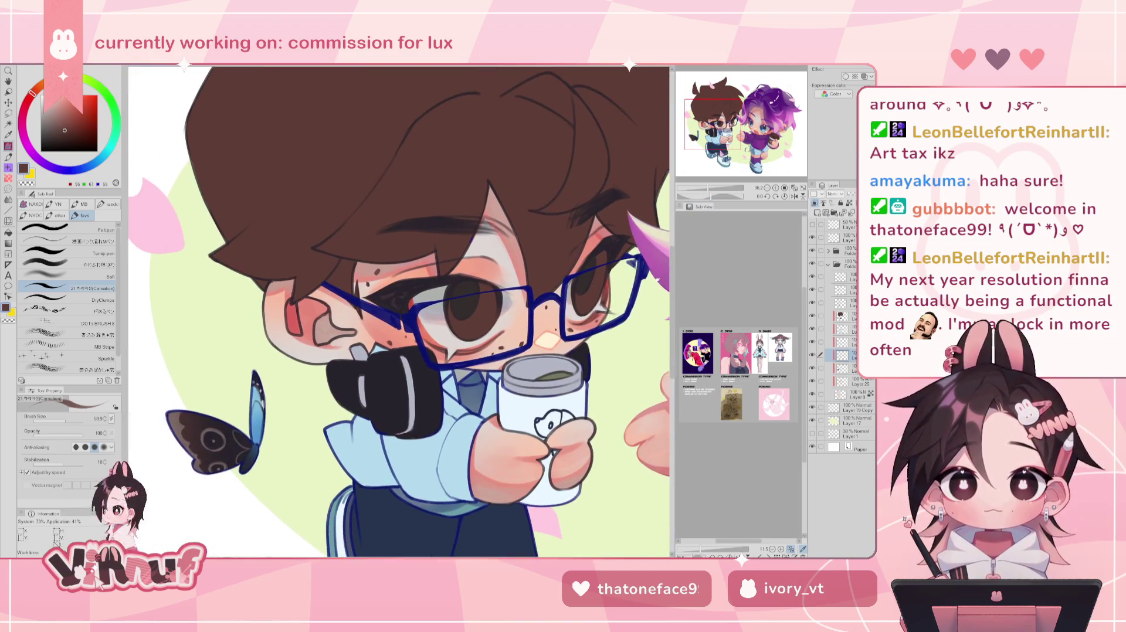
pyautogui.press('m')
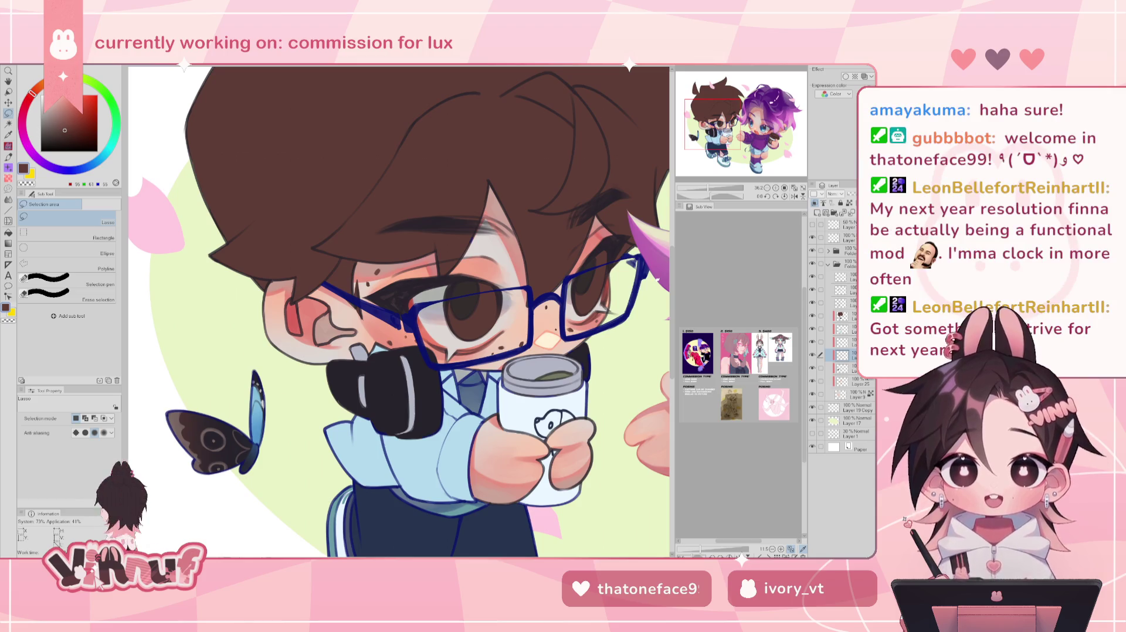
# - Lasso small areas near the boy's eyebrow and below his glasses
pyautogui.moveTo(378, 262); pyautogui.dragTo(390, 258)
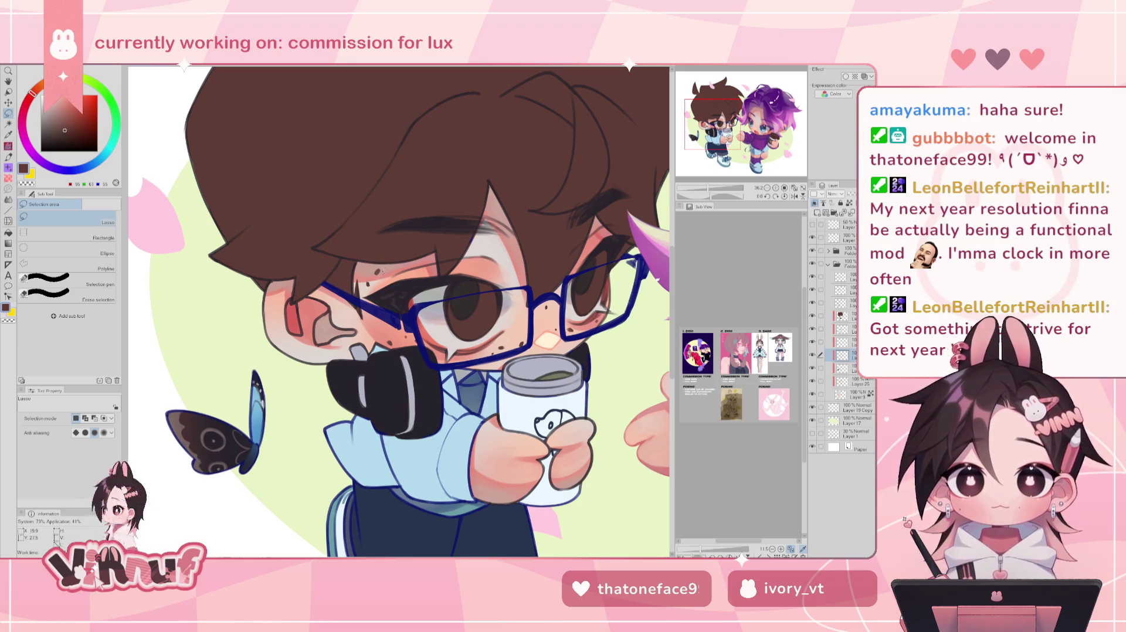
pyautogui.moveTo(399, 326); pyautogui.dragTo(402, 318)
pyautogui.hscroll(3, 401, 318)
pyautogui.moveTo(503, 299); pyautogui.dragTo(505, 314)
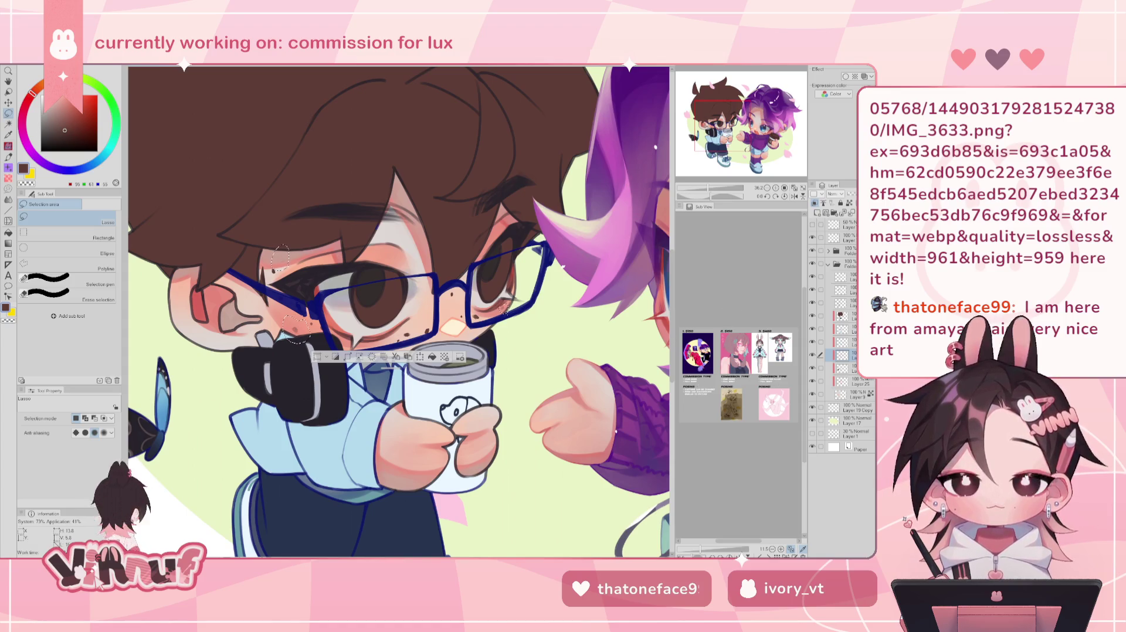
# - With Layer 25 selected, copy and paste the lassoed areas onto a new layer, then deselect
pyautogui.click(858, 382)
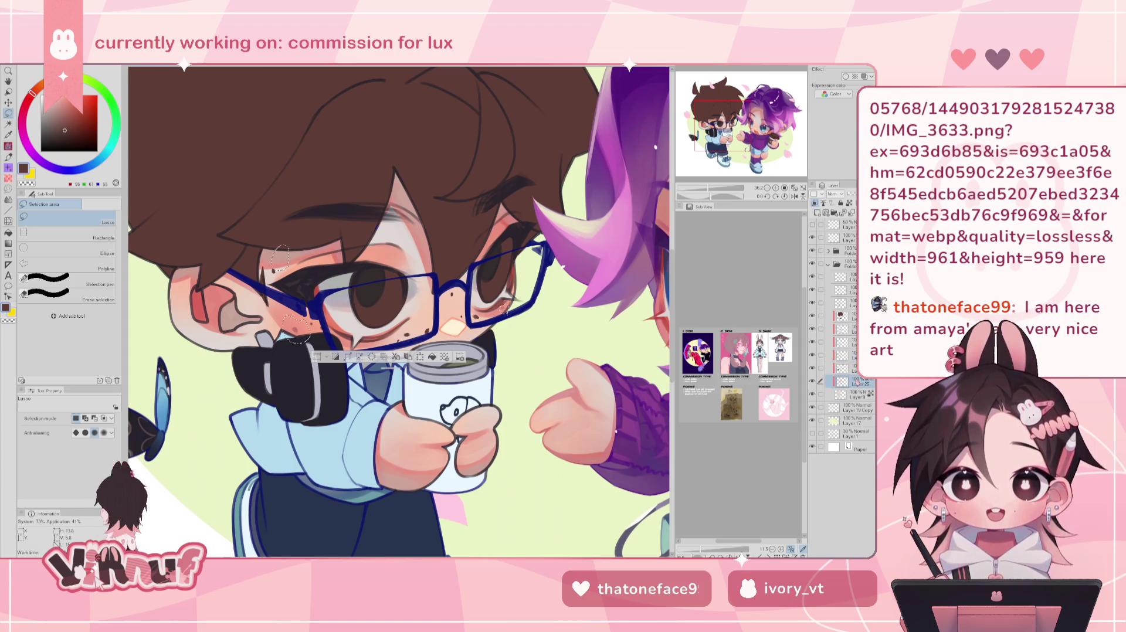
pyautogui.hotkey('ctrl', 'c')
pyautogui.hotkey('ctrl', 'v')
pyautogui.hotkey('ctrl', 'd')
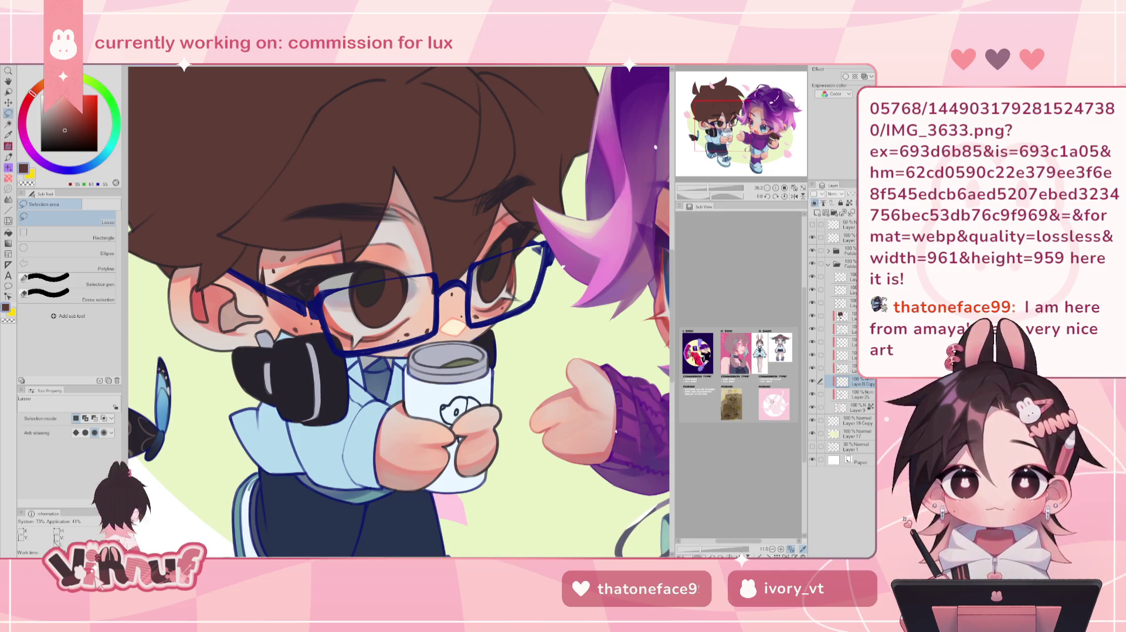
pyautogui.hotkey('alt', 'f')
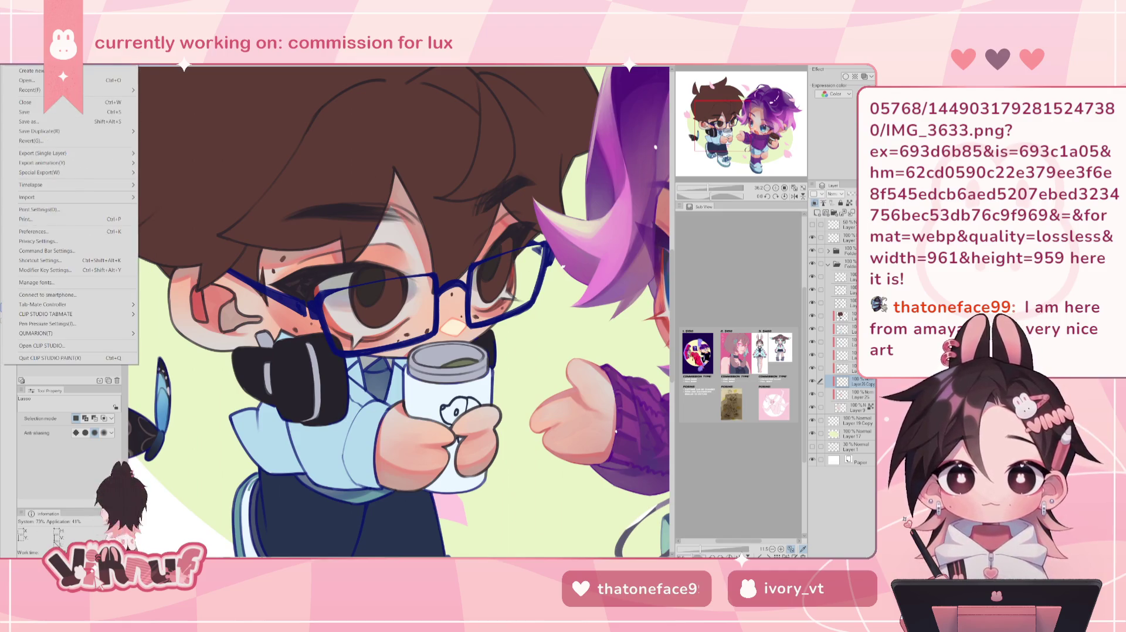
# - Switch to the red-haired horned 'Wip' chibi canvas and zoom to about 220% on her face
pyautogui.press('Escape')
pyautogui.hotkey('ctrl', 'Tab')
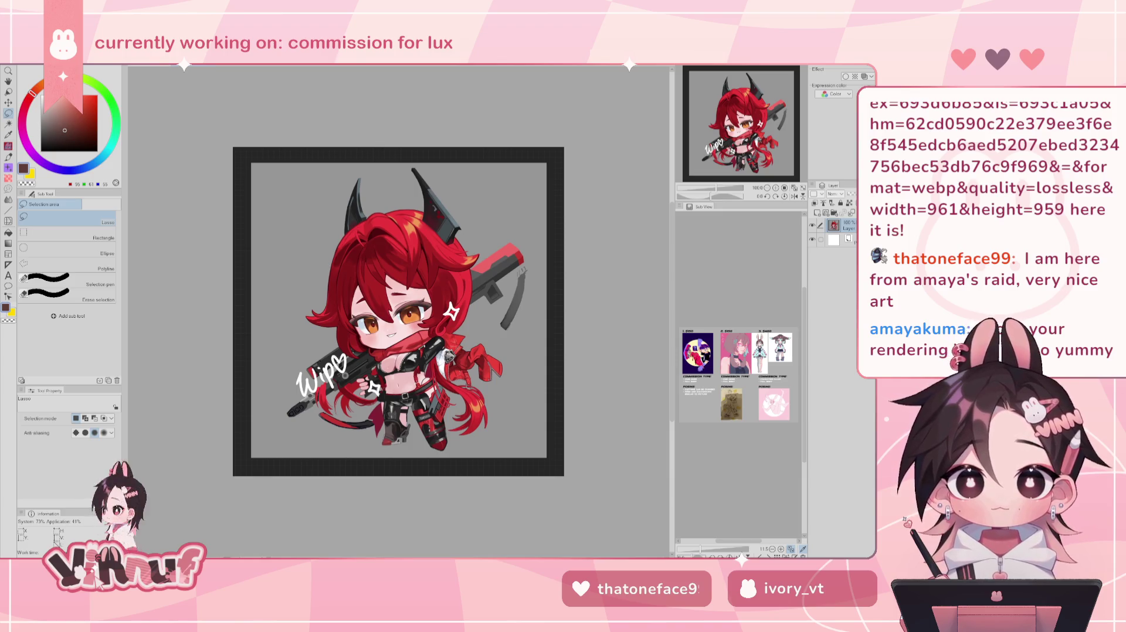
pyautogui.scroll(2, 400, 380)
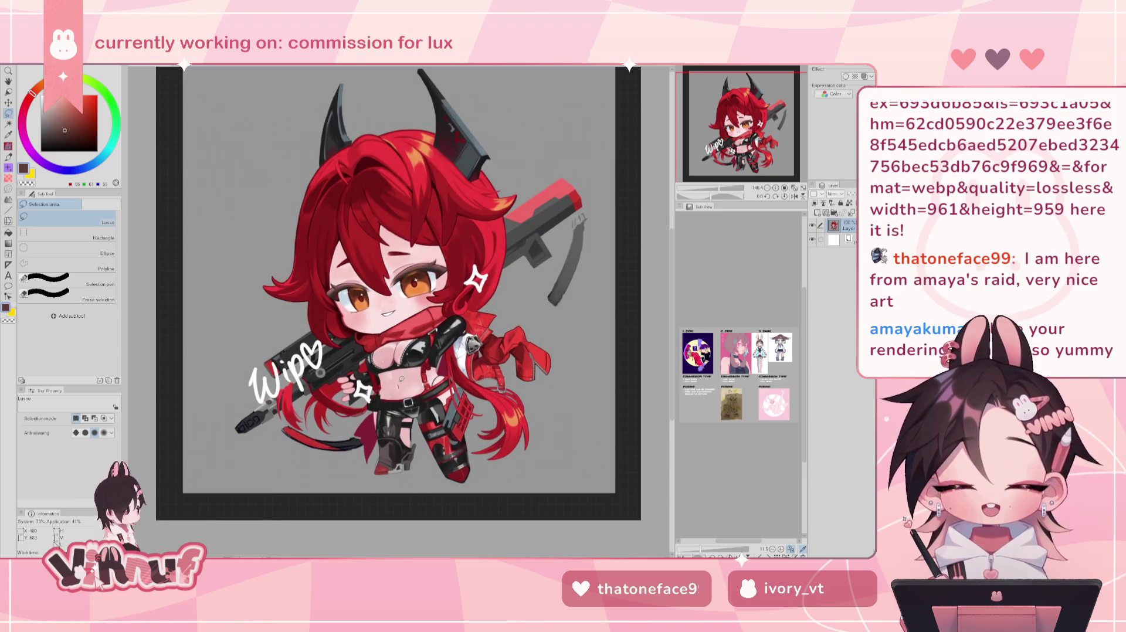
pyautogui.scroll(1, 414, 199)
pyautogui.scroll(1, 410, 190)
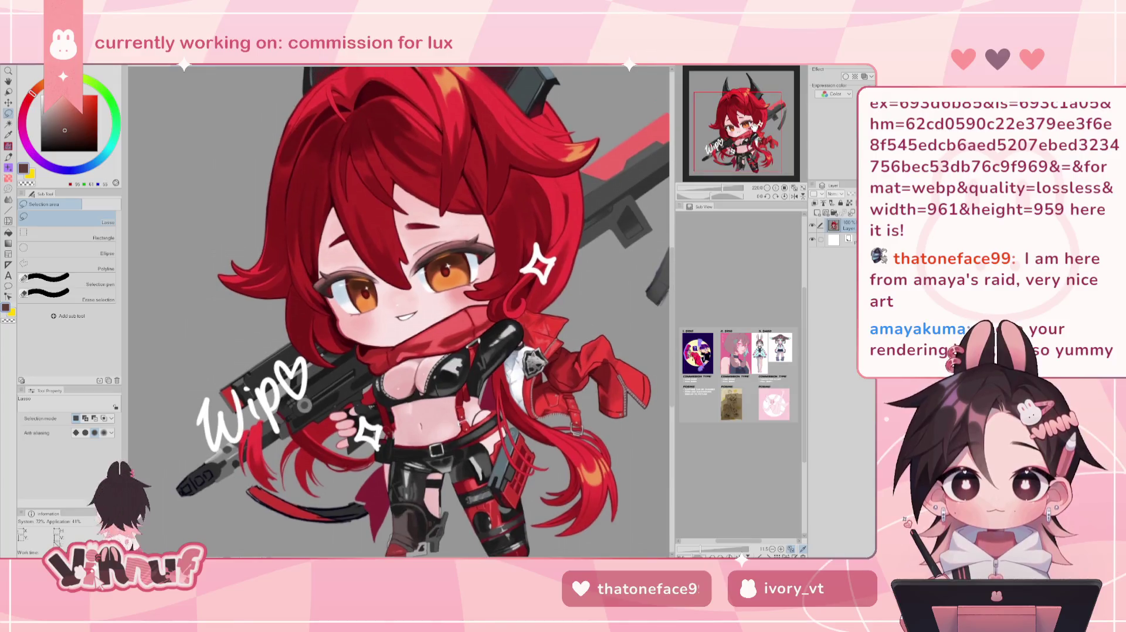
pyautogui.scroll(2, 399, 311)
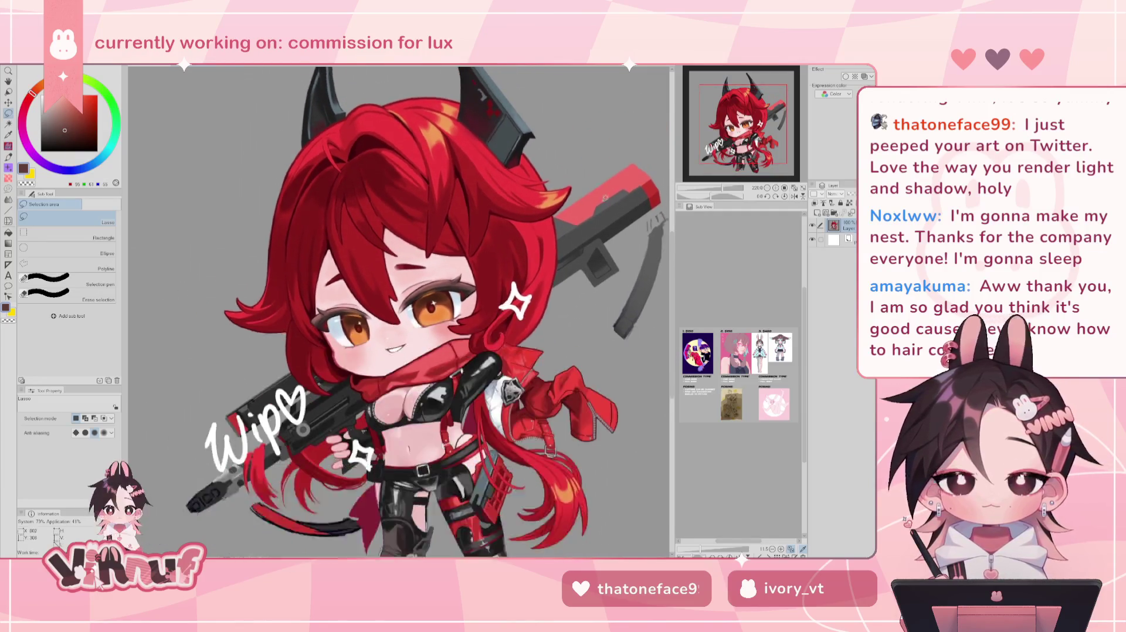
pyautogui.scroll(3, 414, 254)
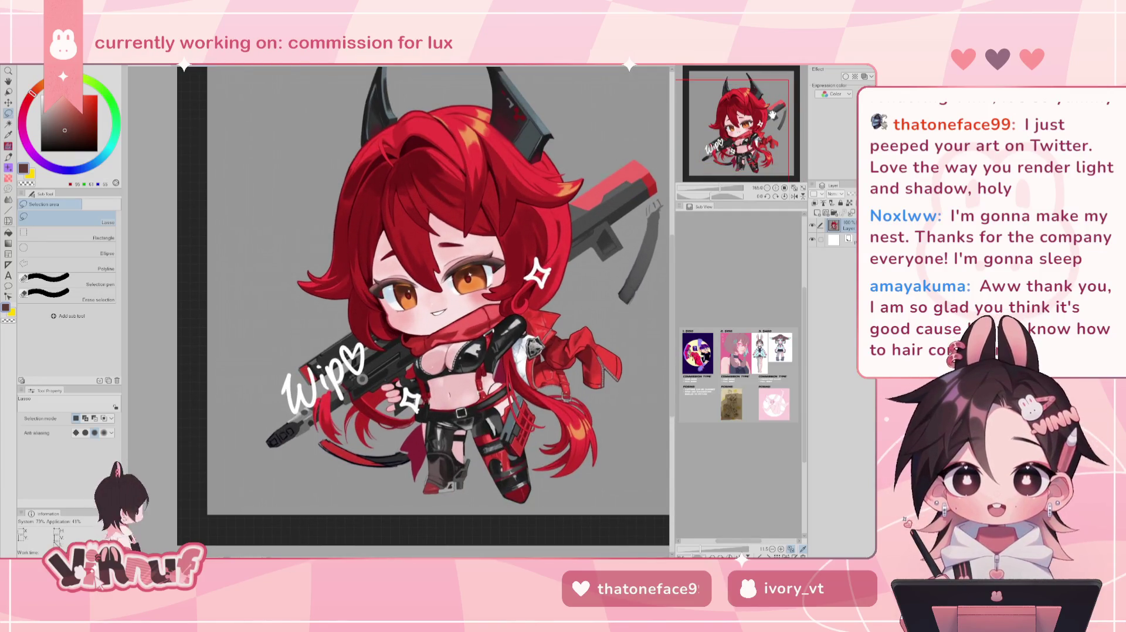
pyautogui.scroll(-1, 413, 254)
pyautogui.scroll(-1, 414, 274)
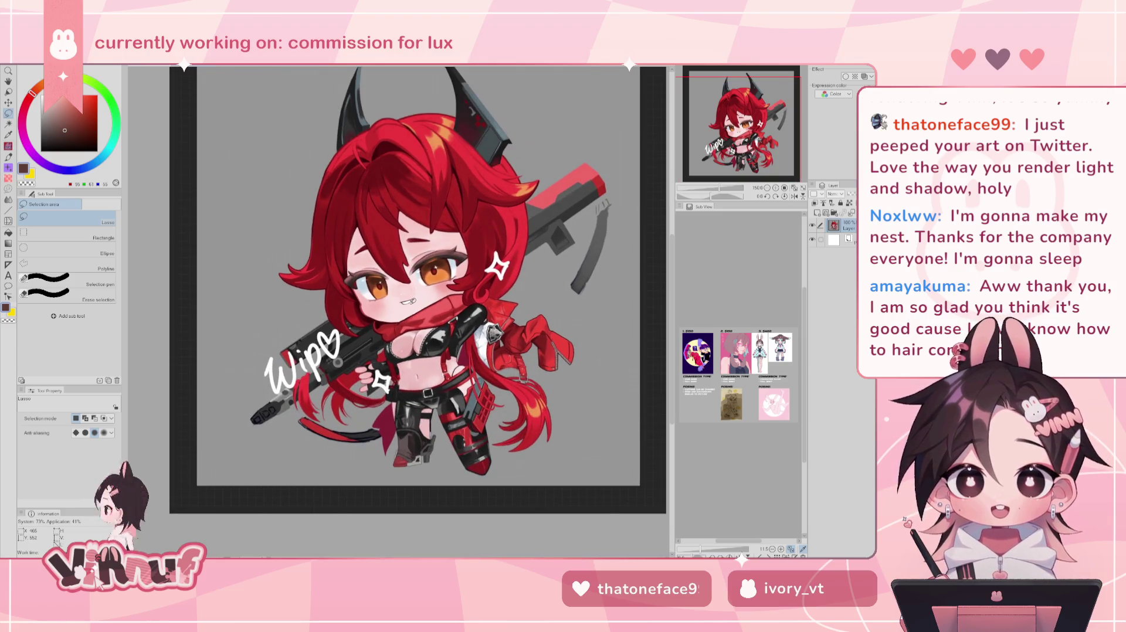
pyautogui.moveTo(413, 301); pyautogui.dragTo(399, 332)
pyautogui.scroll(2, 556, 388)
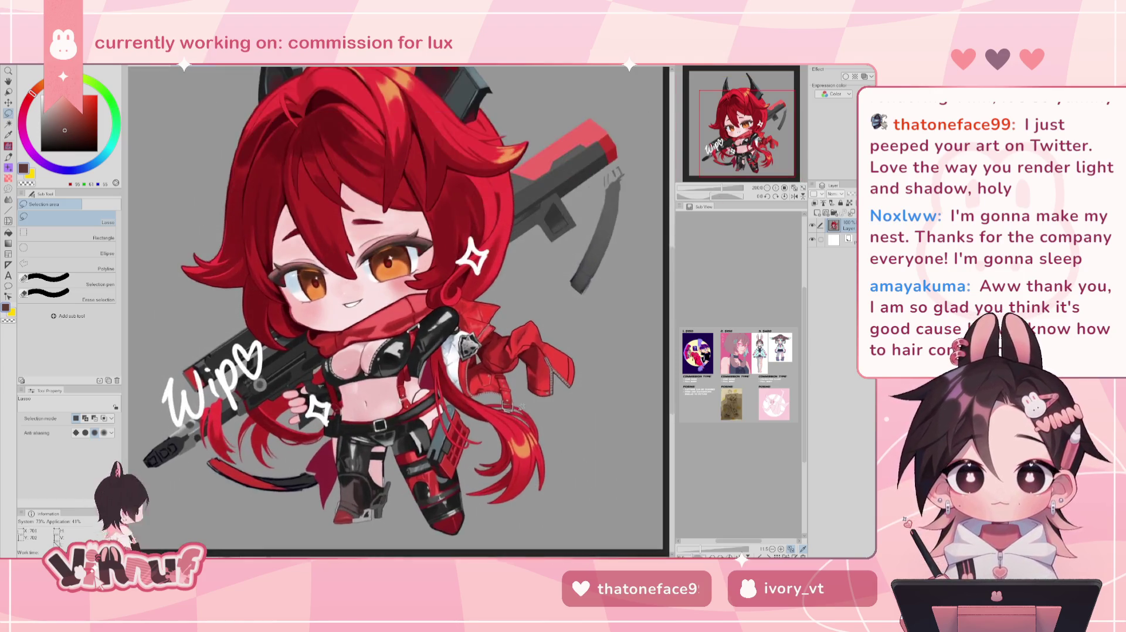
pyautogui.scroll(2, 528, 369)
pyautogui.scroll(1, 499, 355)
pyautogui.scroll(-2, 499, 356)
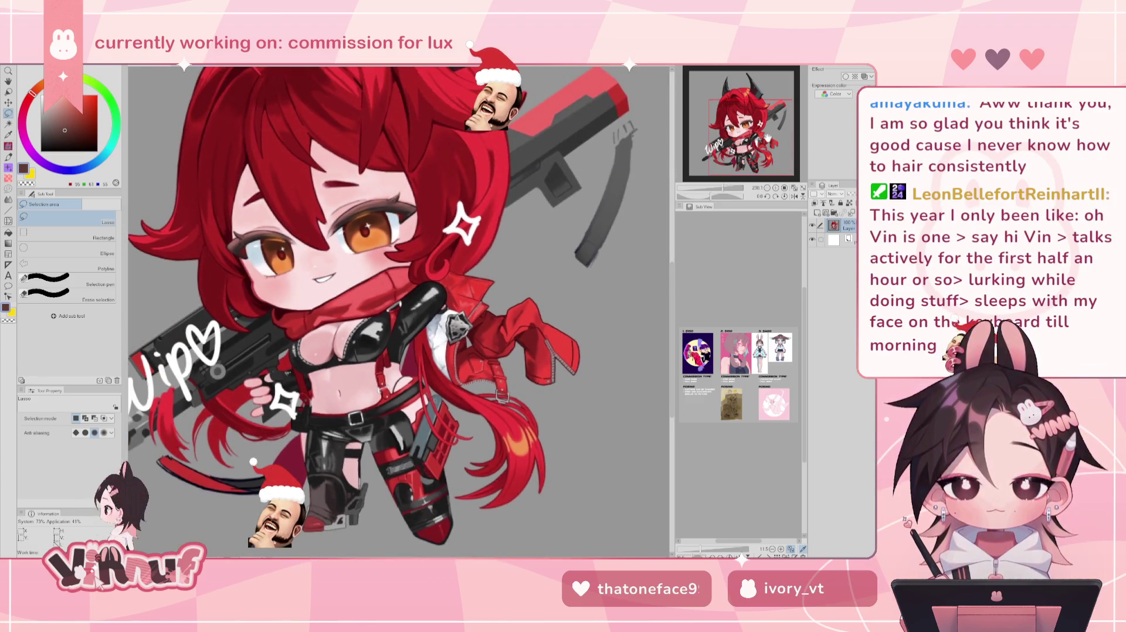
pyautogui.scroll(2, 385, 312)
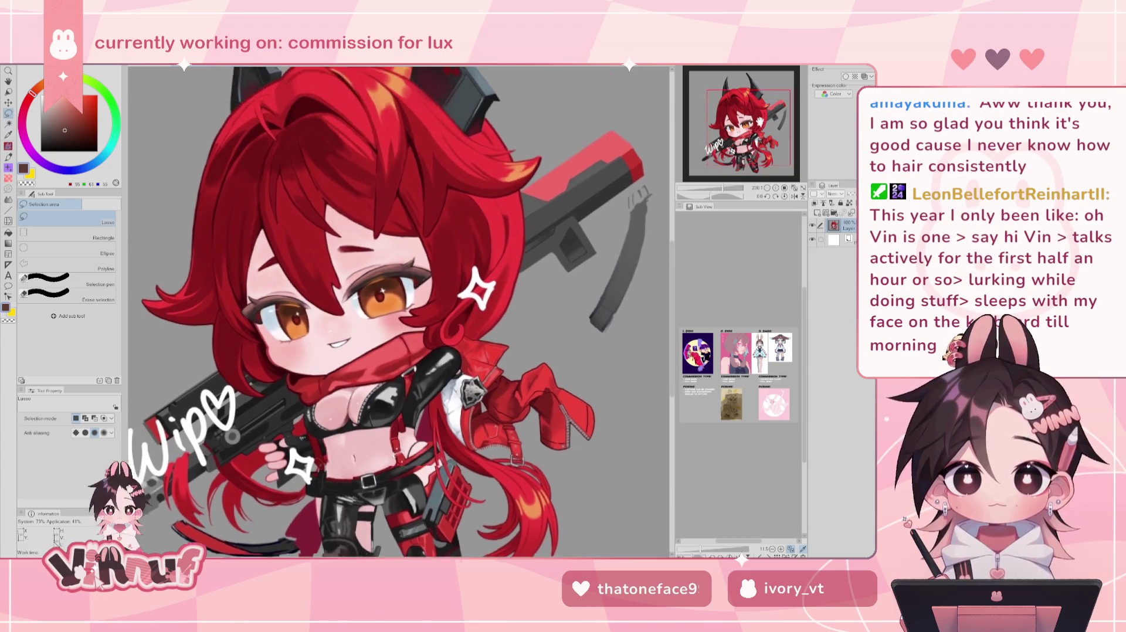
pyautogui.scroll(1, 399, 312)
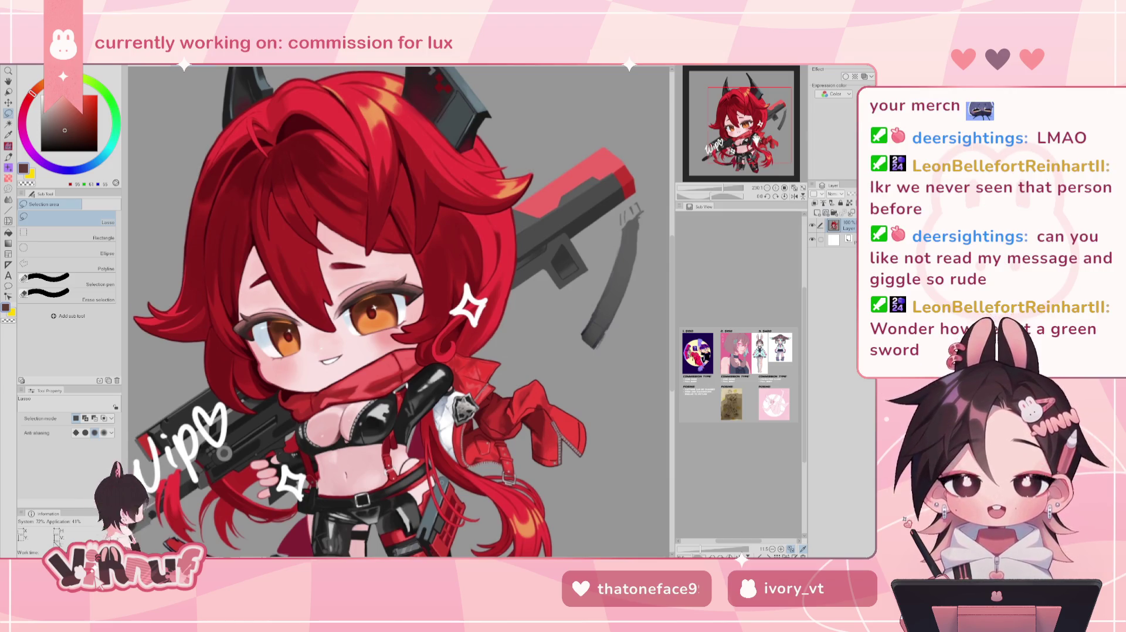
# - Zoom in and out and pan across the red-haired chibi to inspect her
pyautogui.scroll(-3, 399, 311)
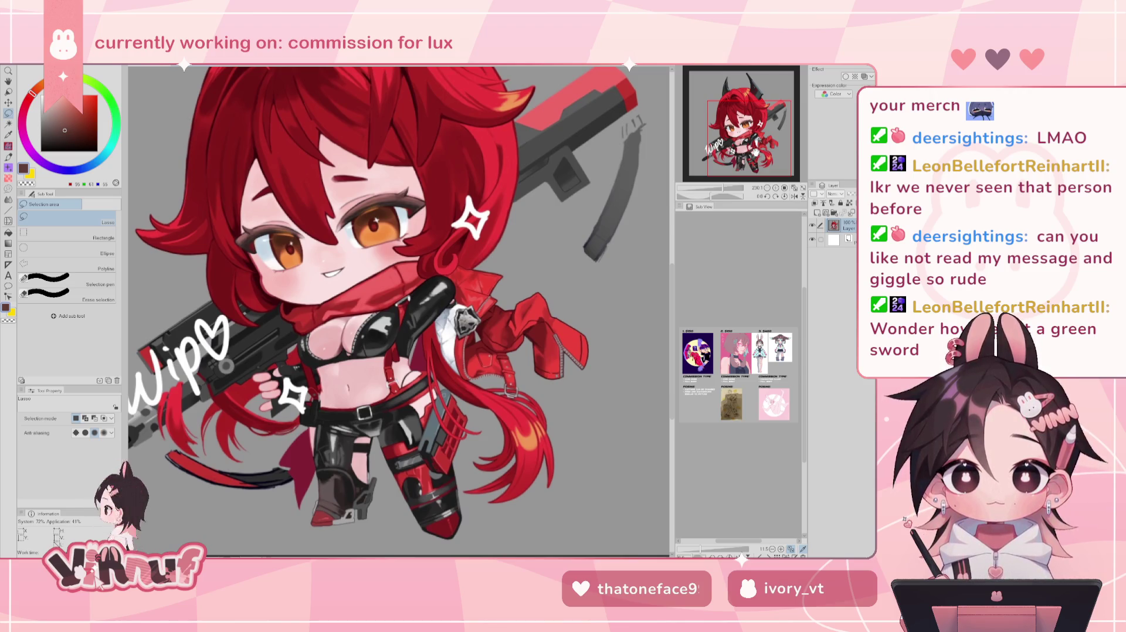
pyautogui.scroll(3, 530, 311)
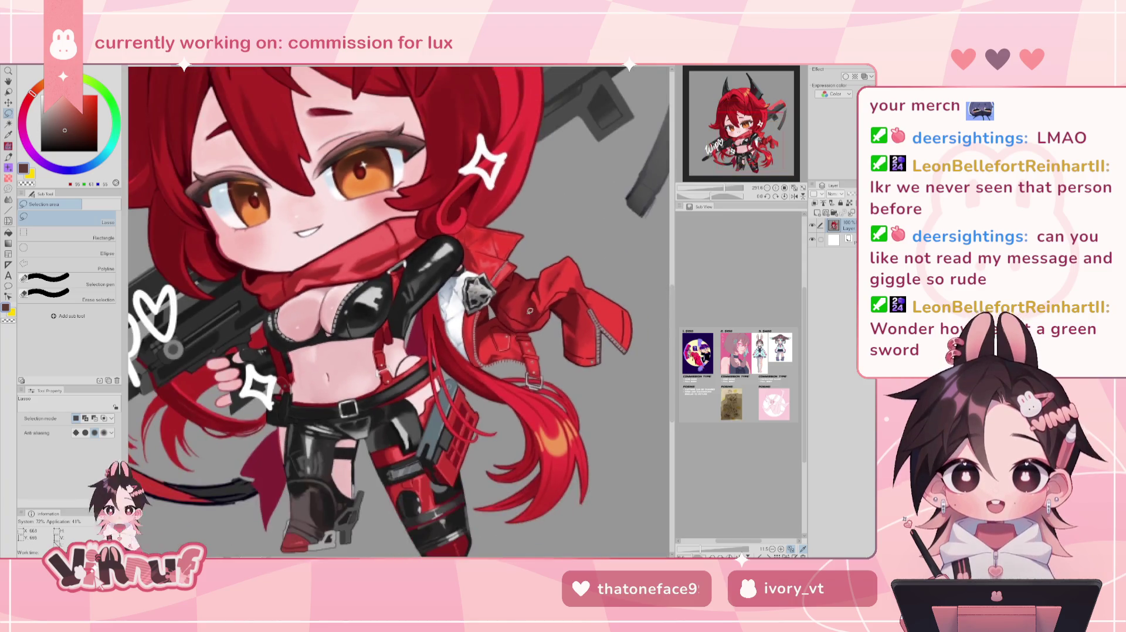
pyautogui.scroll(-5, 530, 311)
pyautogui.scroll(3, 530, 311)
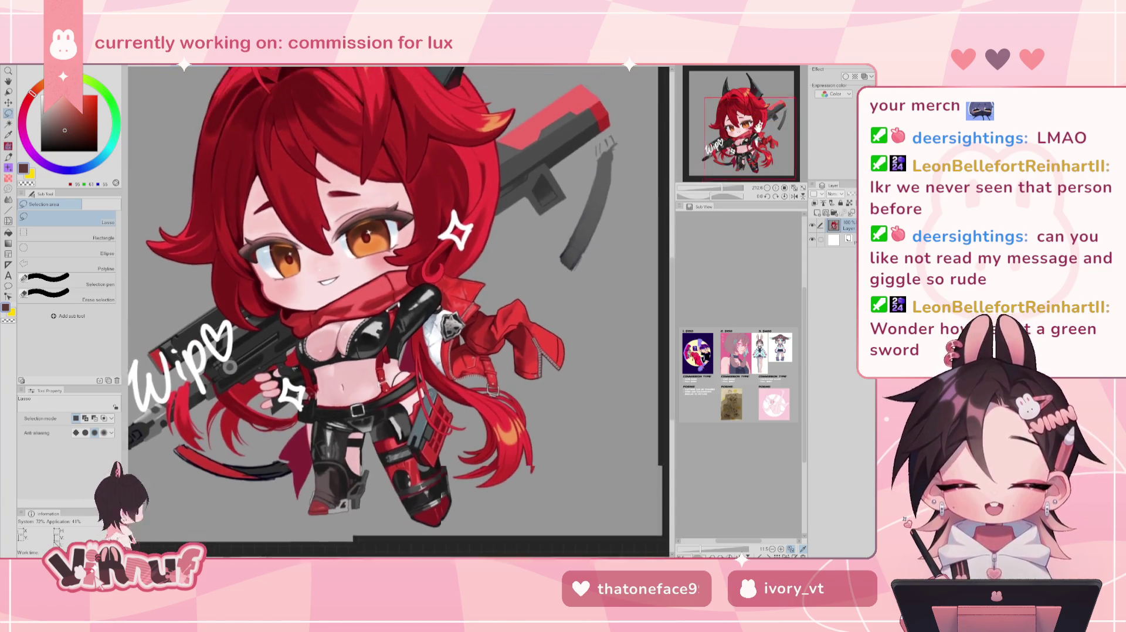
pyautogui.moveTo(329, 352); pyautogui.dragTo(367, 320)
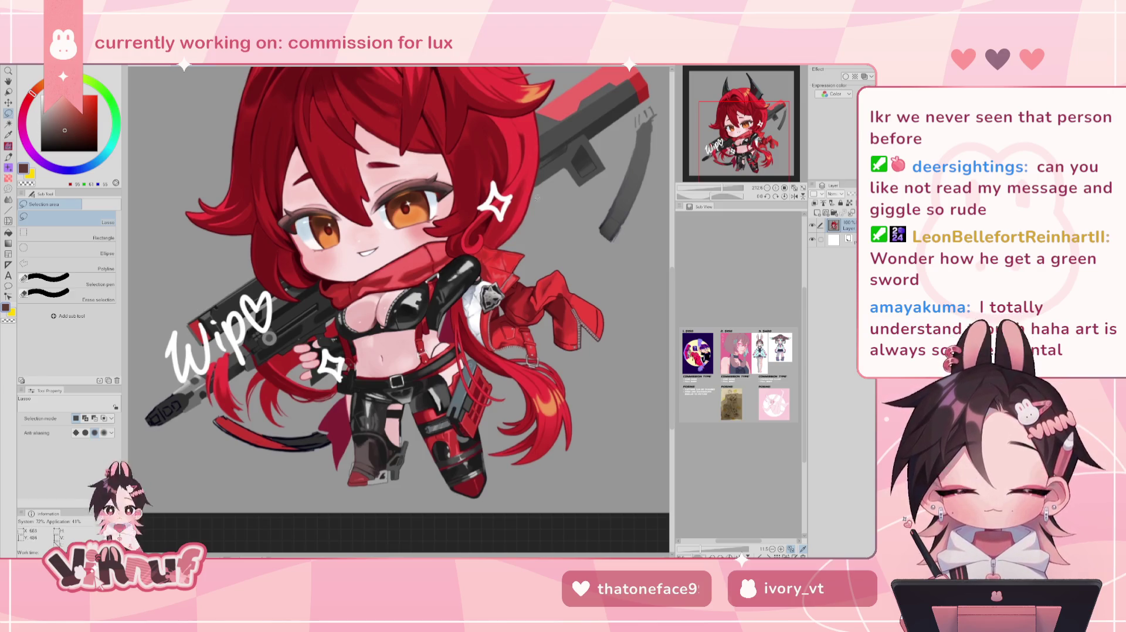
pyautogui.scroll(2, 435, 399)
pyautogui.scroll(2, 434, 399)
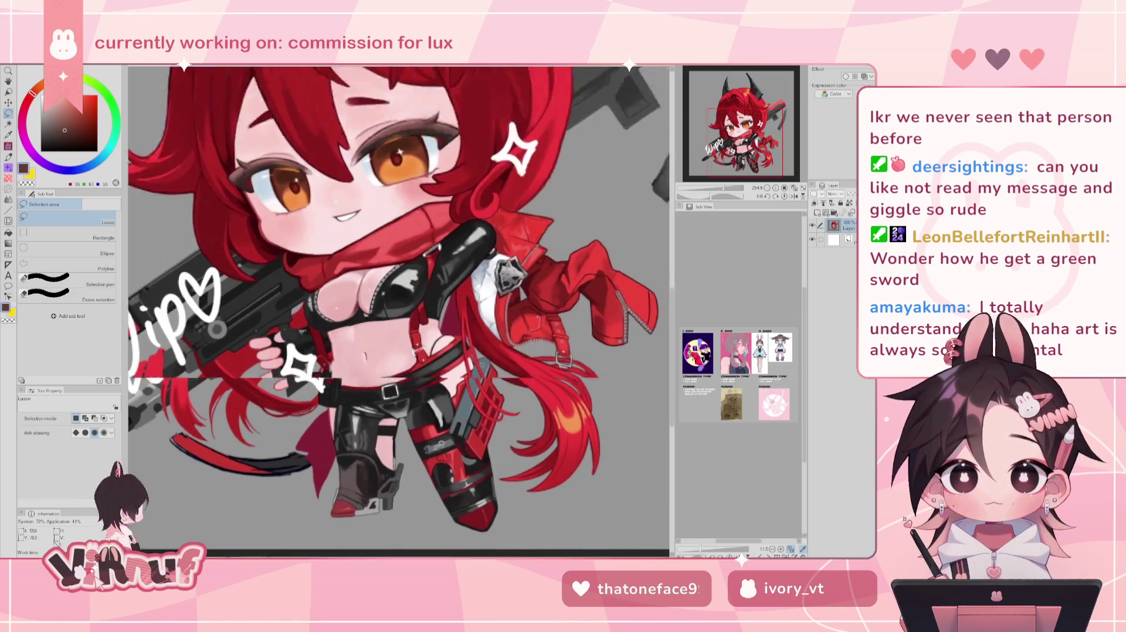
pyautogui.scroll(2, 434, 398)
pyautogui.scroll(-2, 416, 428)
pyautogui.scroll(-1, 416, 429)
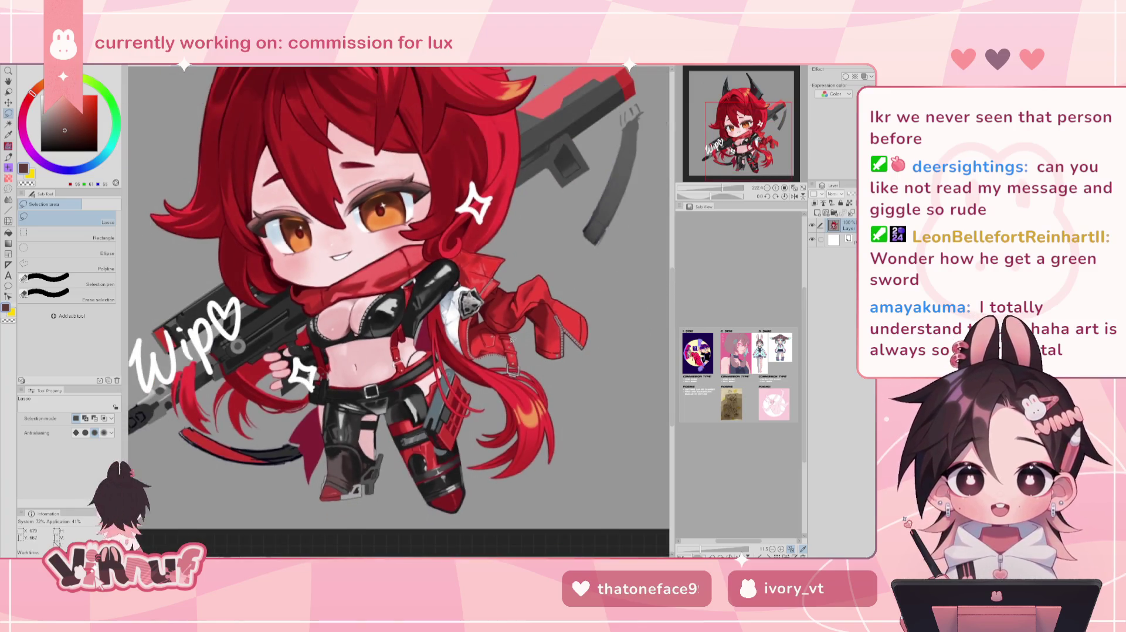
pyautogui.scroll(1, 521, 297)
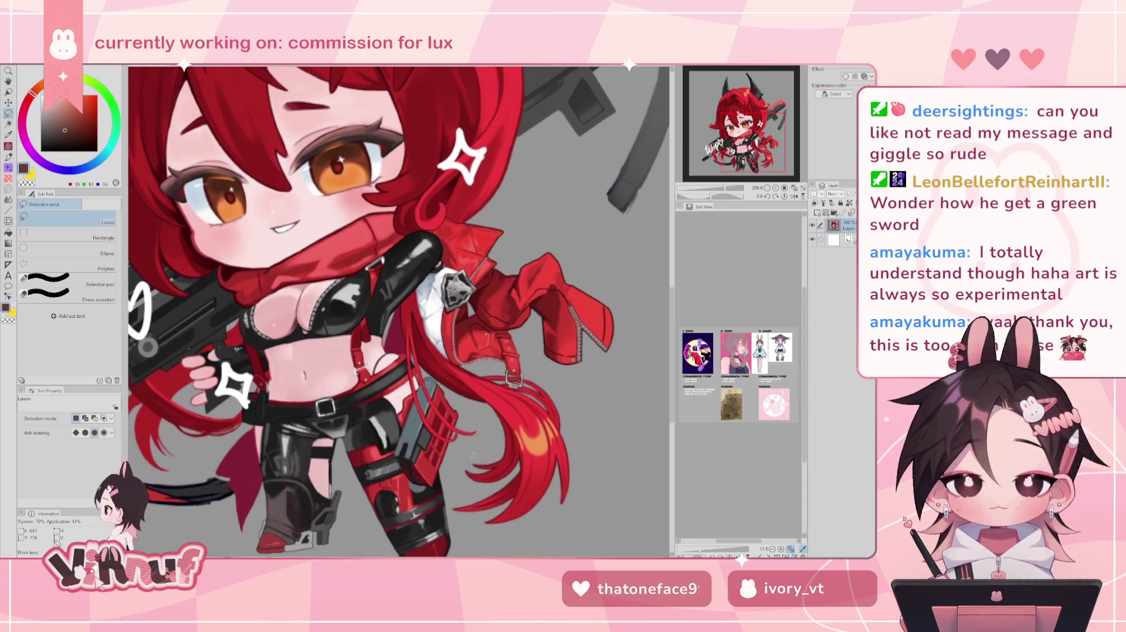
pyautogui.scroll(-1, 463, 456)
pyautogui.scroll(-1, 420, 438)
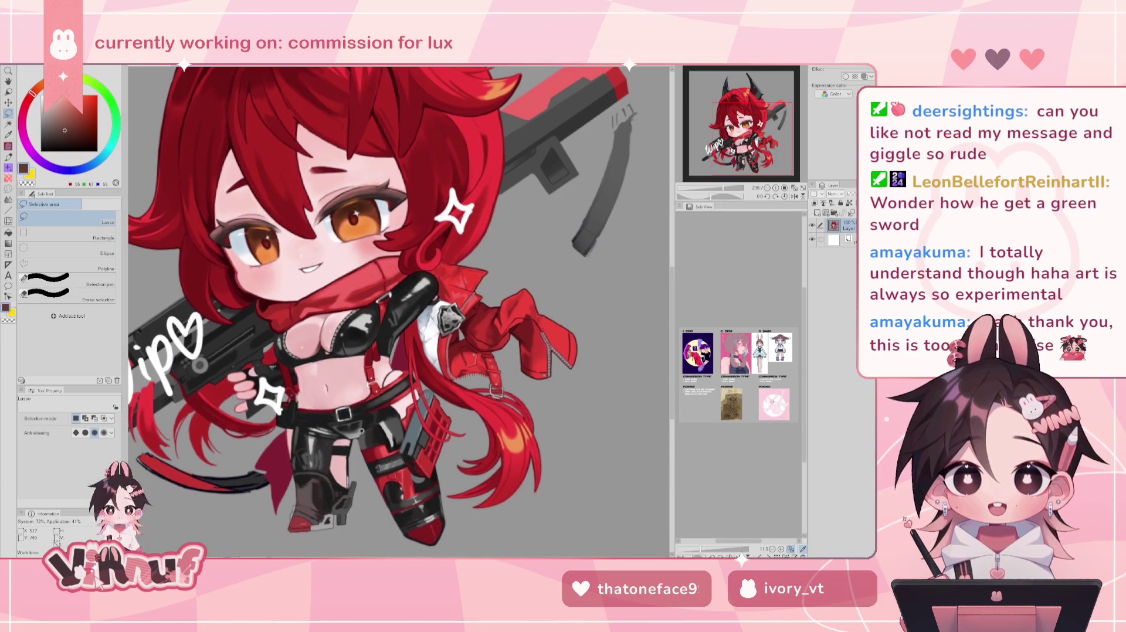
pyautogui.scroll(-1, 363, 434)
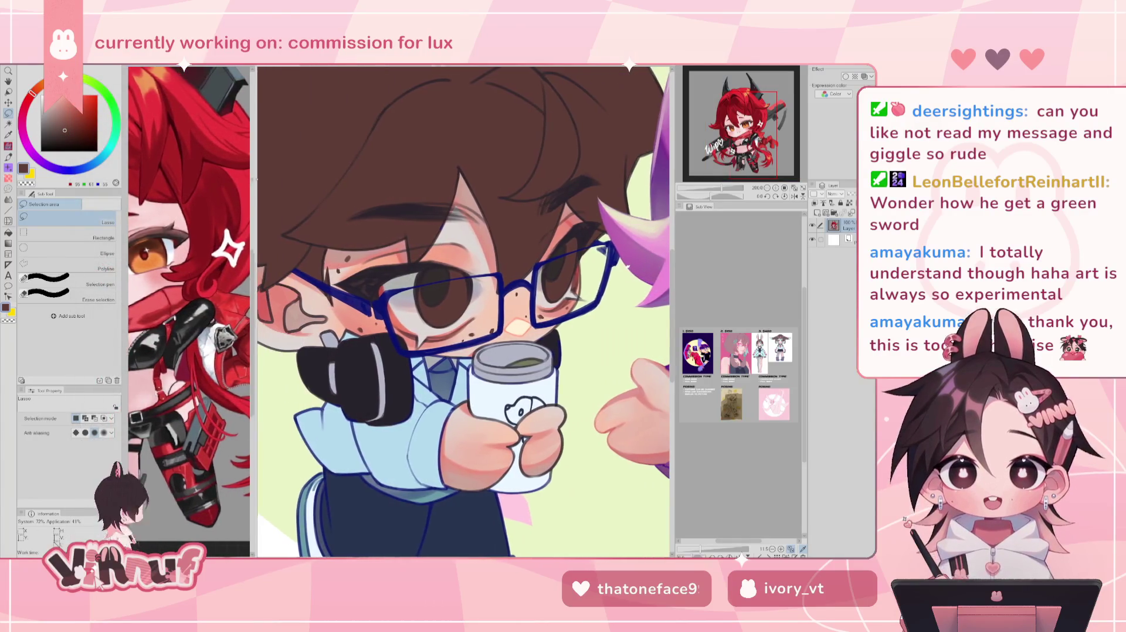
# - Zoom and reposition the red-haired reference within the Sub View
pyautogui.scroll(-2, 797, 107)
pyautogui.scroll(-2, 797, 107)
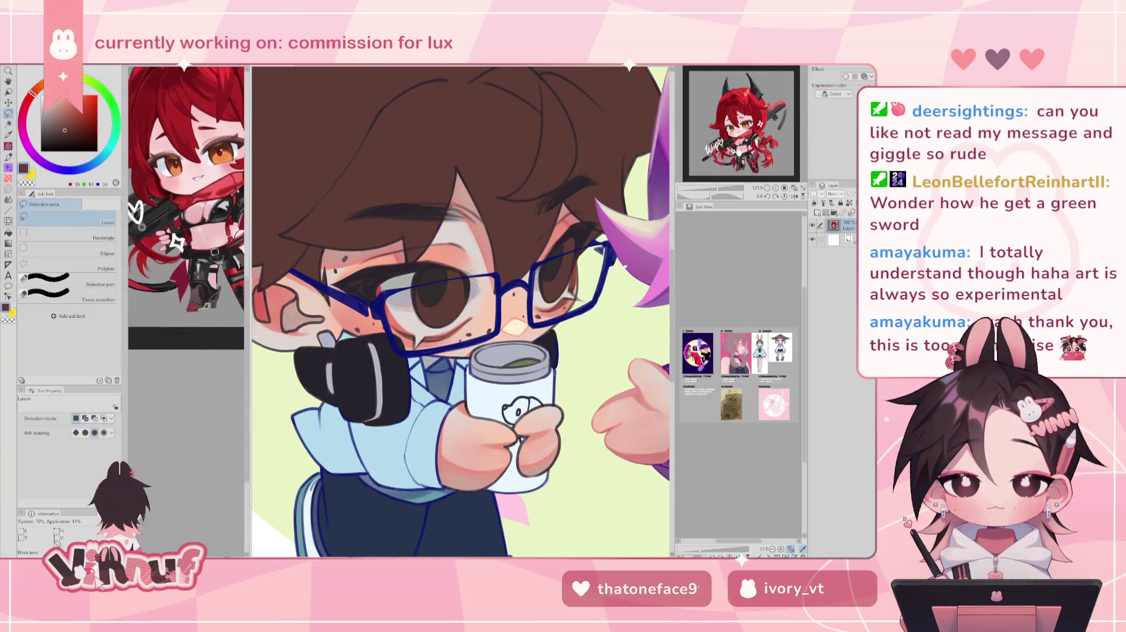
pyautogui.scroll(-2, 797, 107)
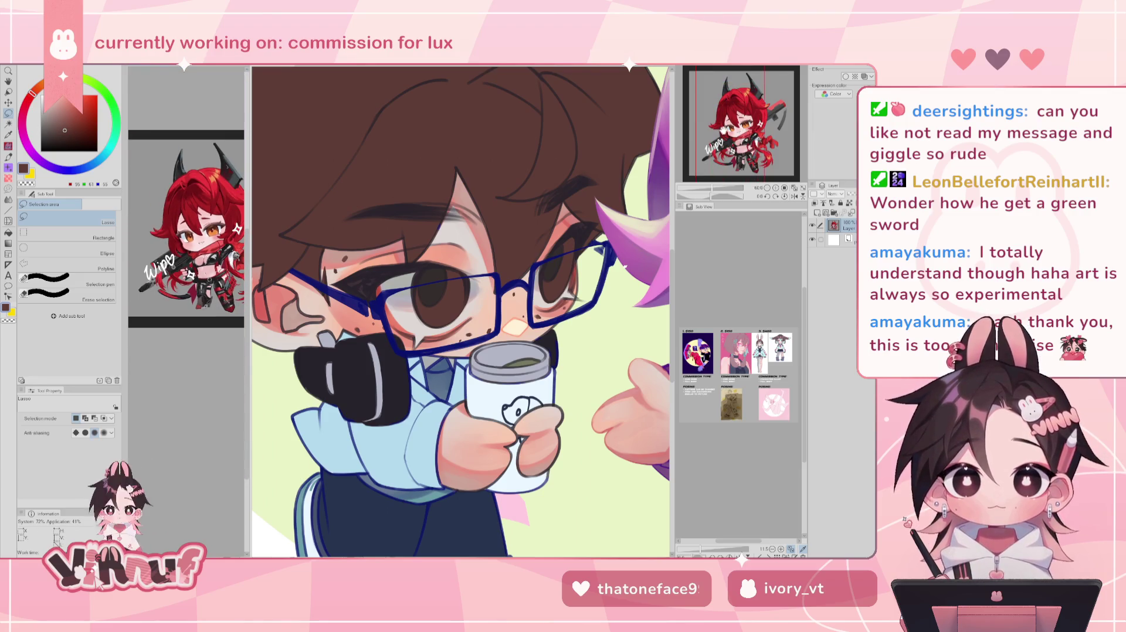
pyautogui.scroll(2, 797, 107)
pyautogui.scroll(1, 759, 110)
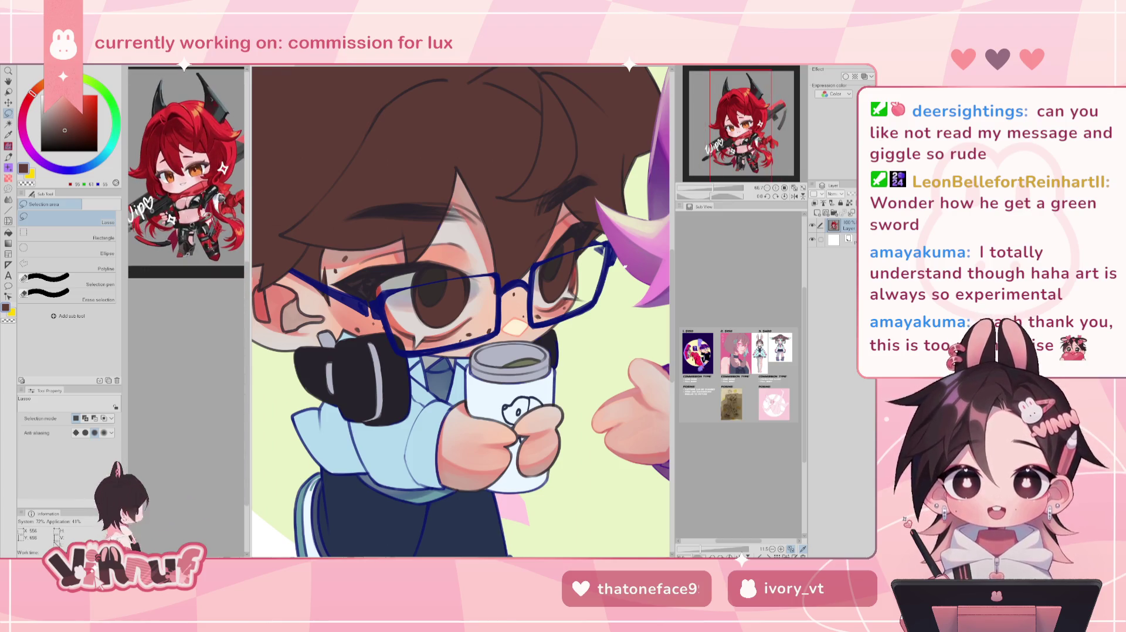
pyautogui.scroll(1, 759, 110)
pyautogui.scroll(1, 759, 110)
pyautogui.moveTo(759, 111); pyautogui.dragTo(758, 103)
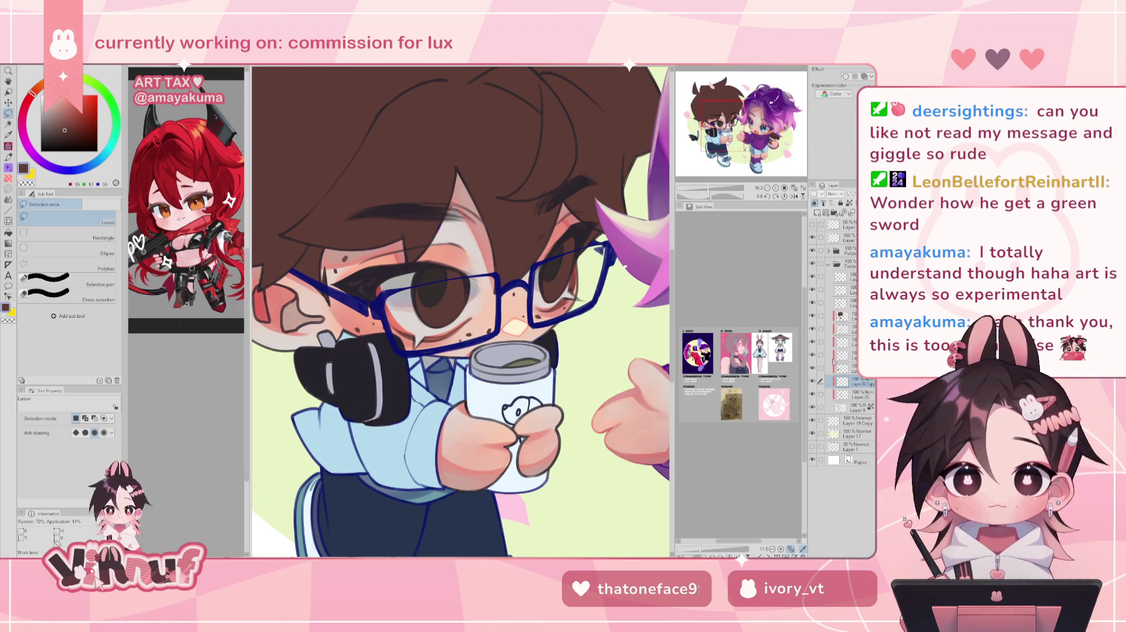
# - Zoom out and pan the canvas to frame both coffee chibis, selecting the layer above
pyautogui.moveTo(708, 188); pyautogui.dragTo(700, 188)
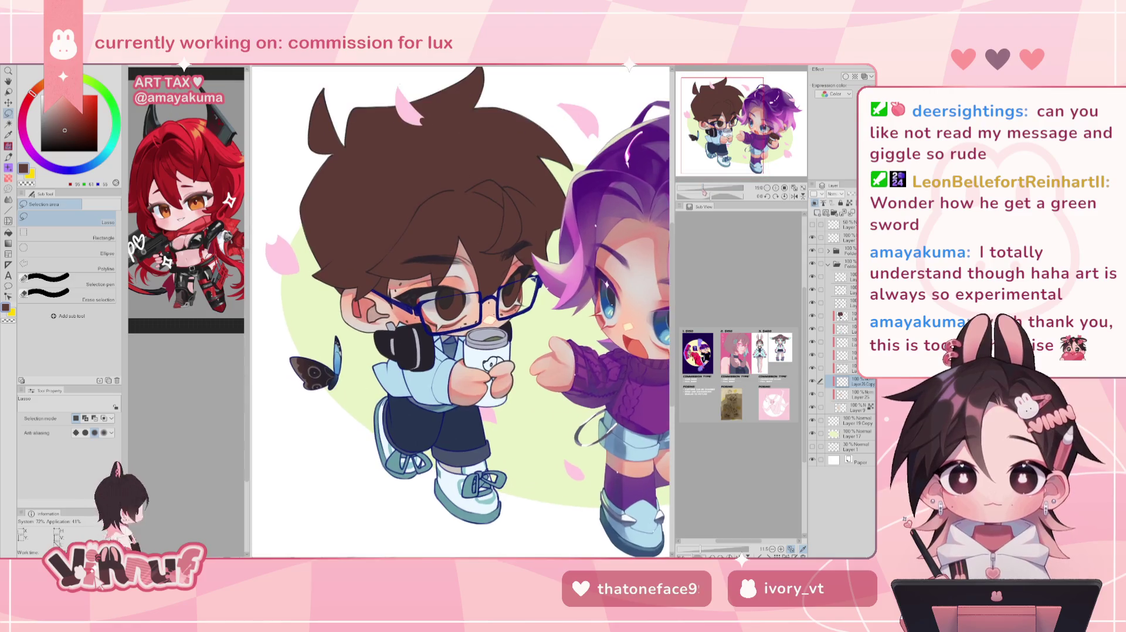
pyautogui.moveTo(727, 132); pyautogui.dragTo(745, 127)
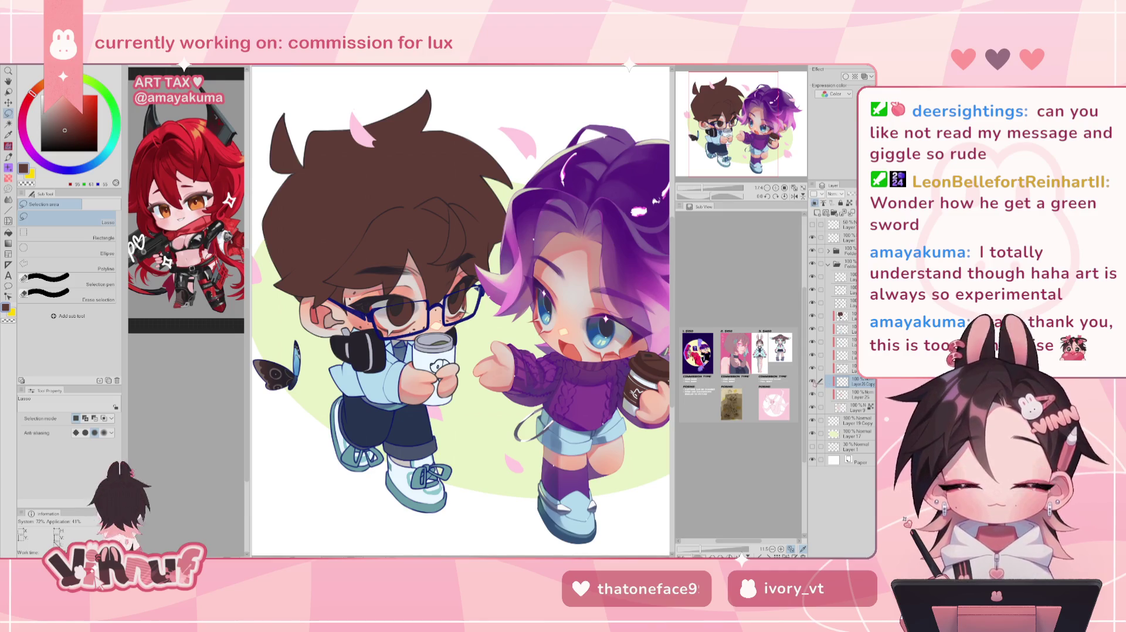
pyautogui.click(845, 368)
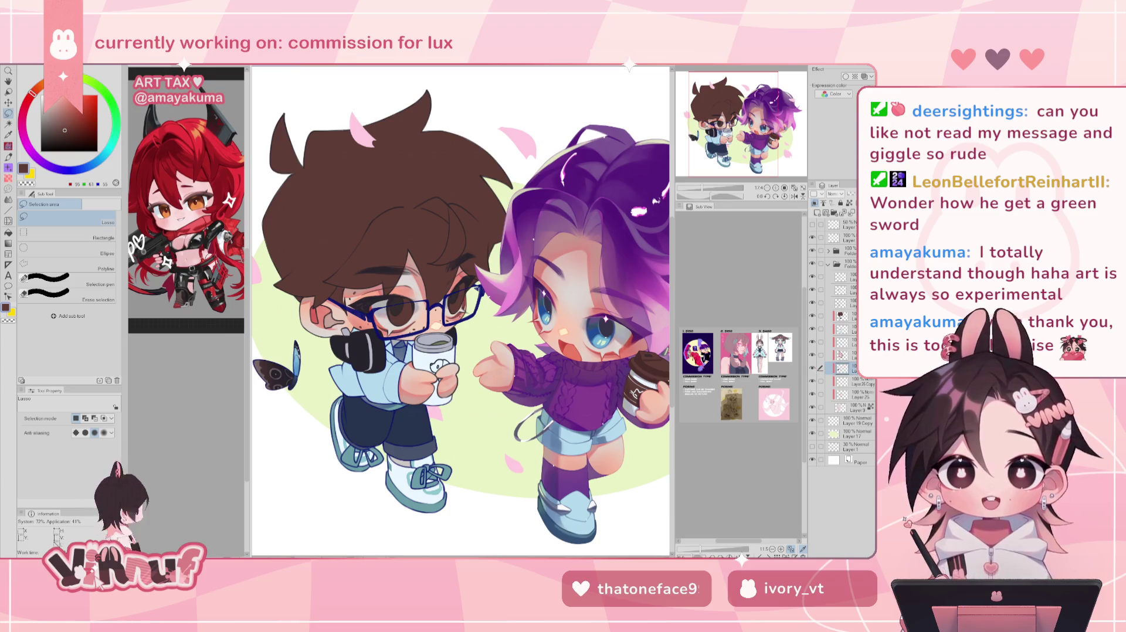
# - Toggle visibility of the glasses-and-cup, colour fills, shoes and boy layers to check their contents
pyautogui.click(813, 369)
pyautogui.click(813, 369)
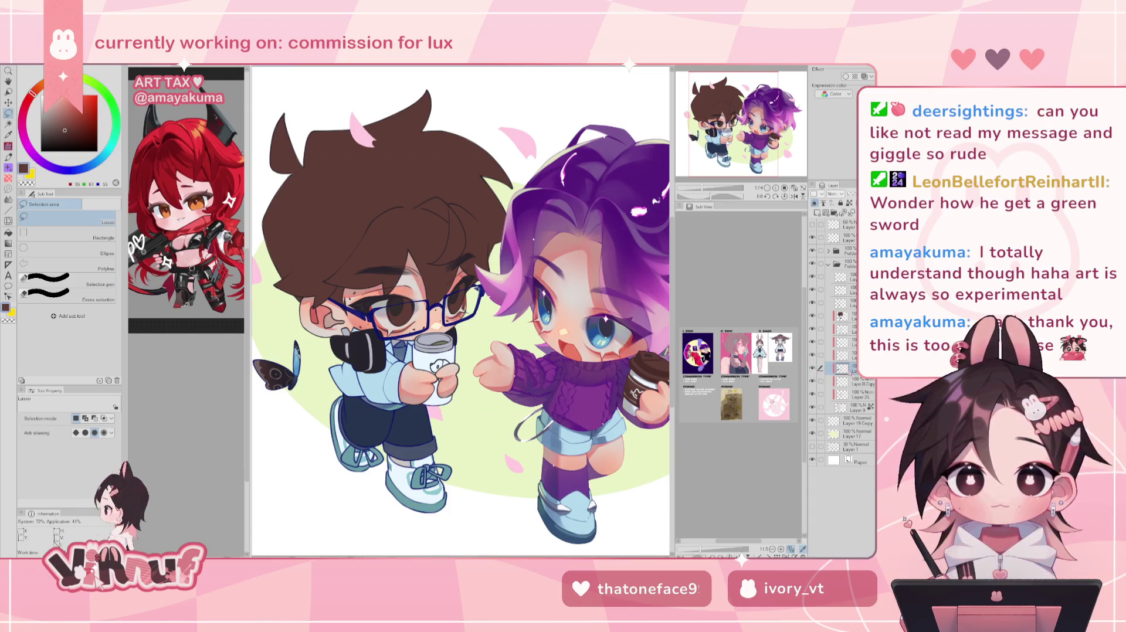
pyautogui.click(813, 381)
pyautogui.click(813, 381)
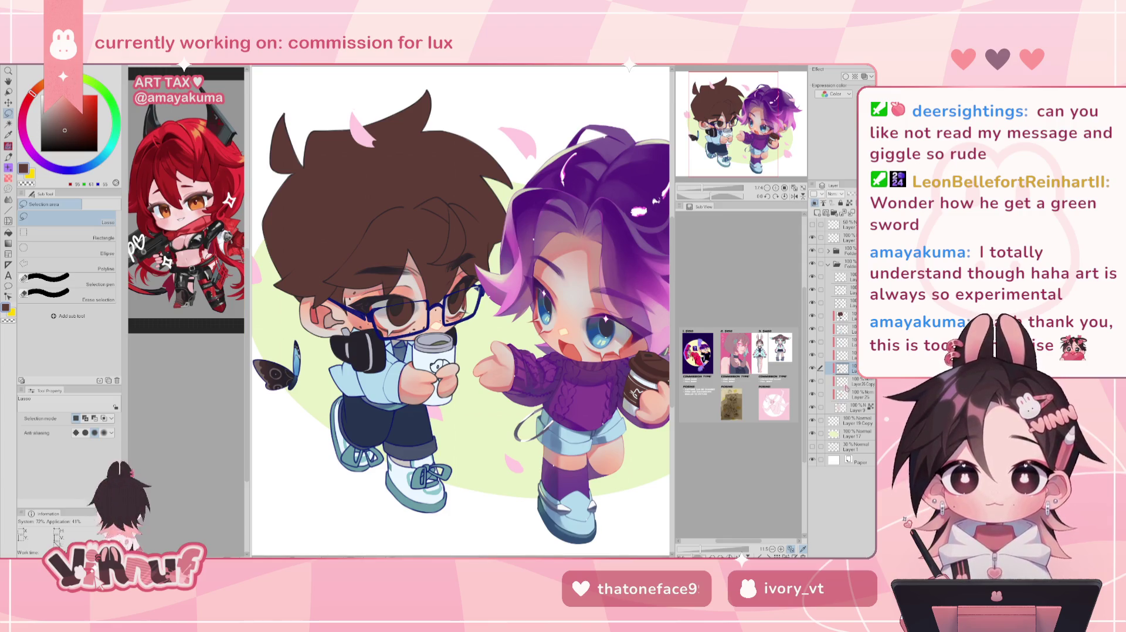
pyautogui.click(813, 356)
pyautogui.click(813, 356)
pyautogui.click(813, 407)
pyautogui.click(813, 406)
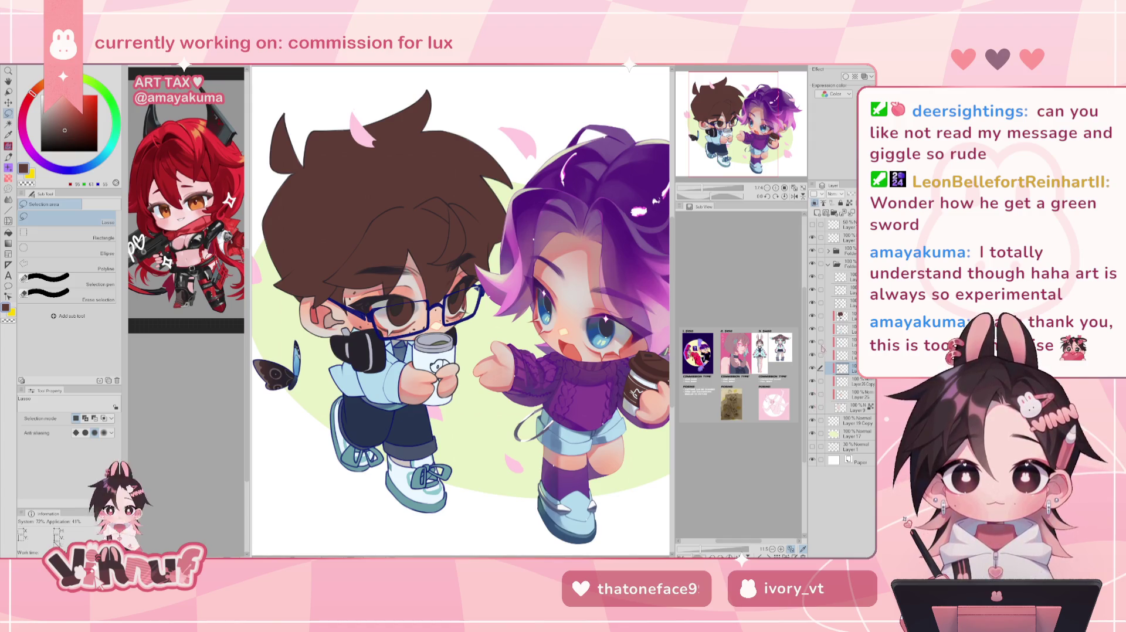
pyautogui.click(813, 343)
pyautogui.click(813, 342)
pyautogui.click(813, 329)
pyautogui.click(813, 329)
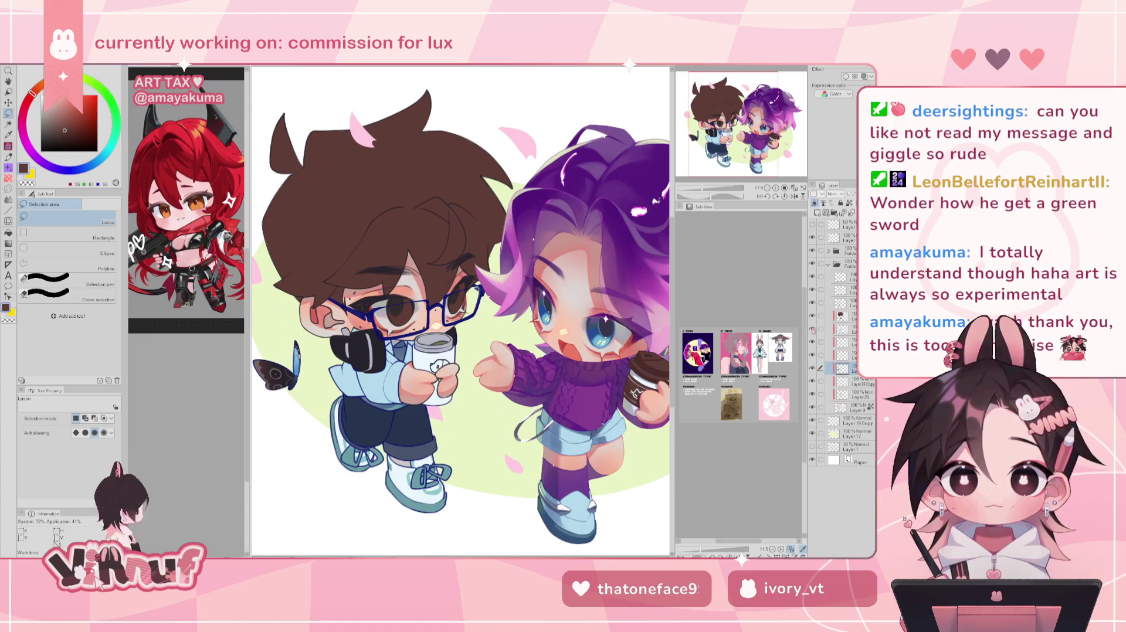
pyautogui.click(813, 303)
pyautogui.click(813, 303)
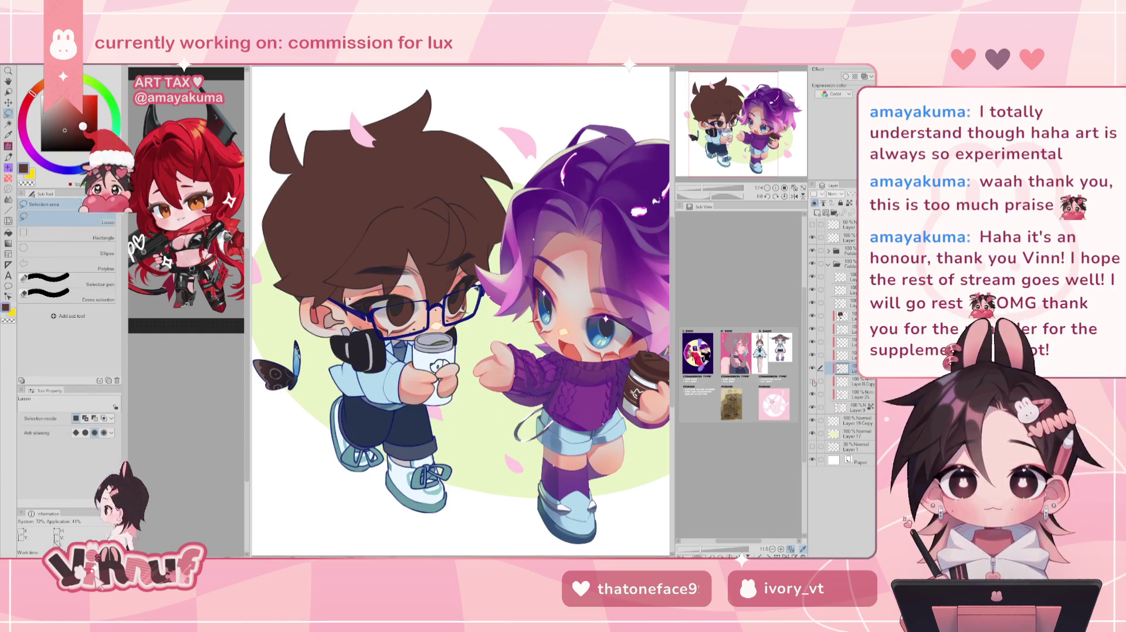
# - Select Layer 25 and switch to the brush tool
pyautogui.click(850, 381)
pyautogui.click(850, 394)
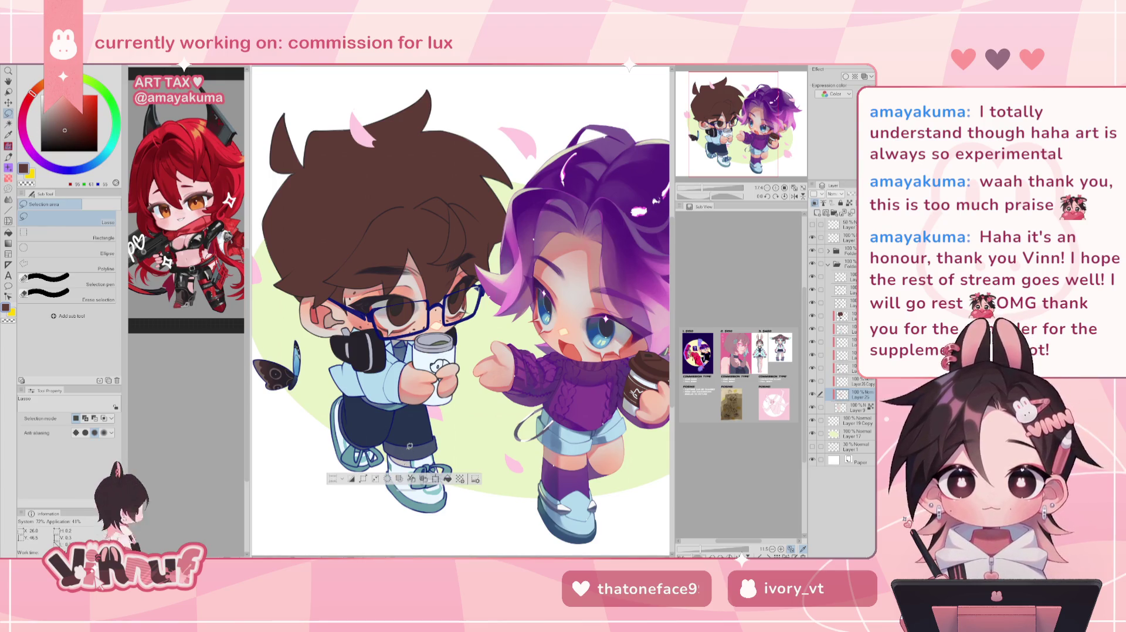
pyautogui.press('b')
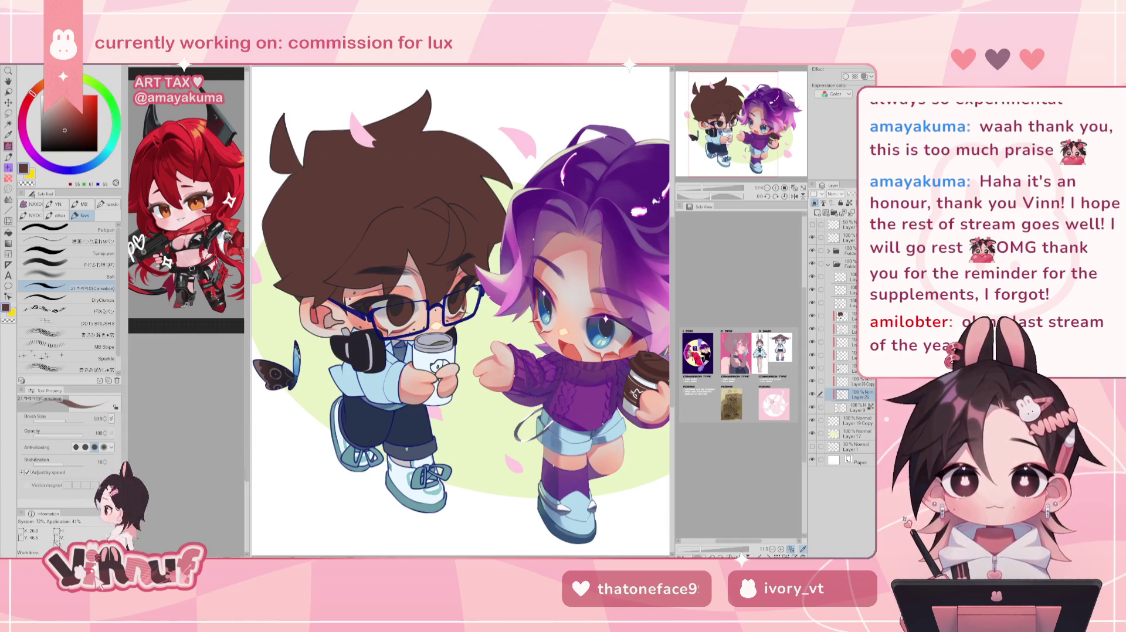
# - Sample a light grey-blue, stroke the boy's pant cuff, and switch to a smaller soft brush
pyautogui.scroll(1, 461, 311)
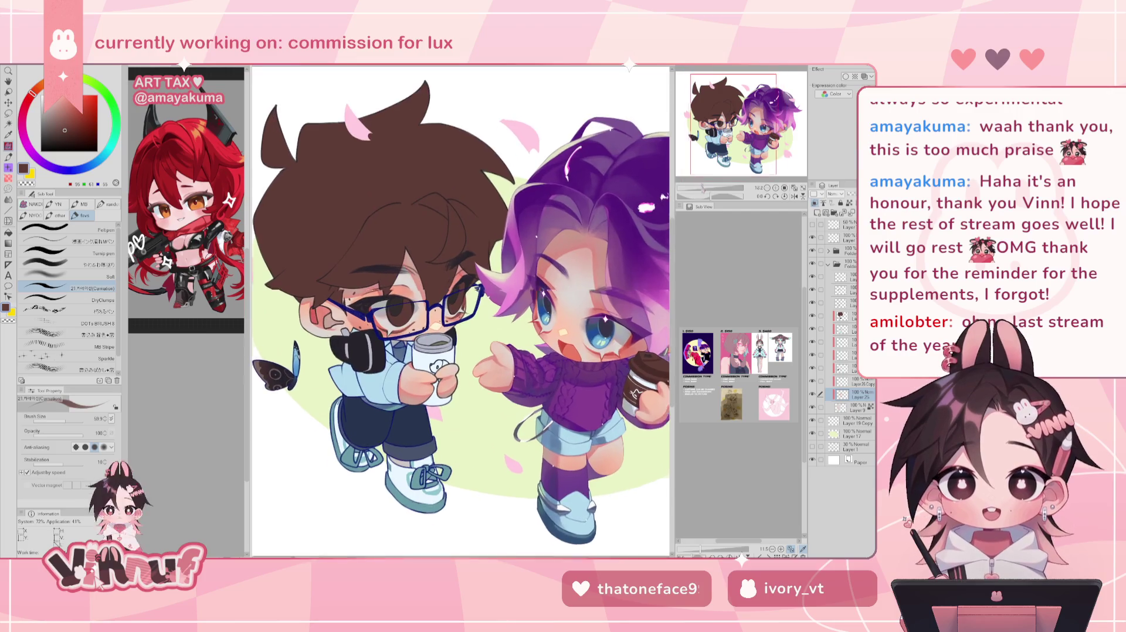
pyautogui.moveTo(461, 311); pyautogui.dragTo(434, 302)
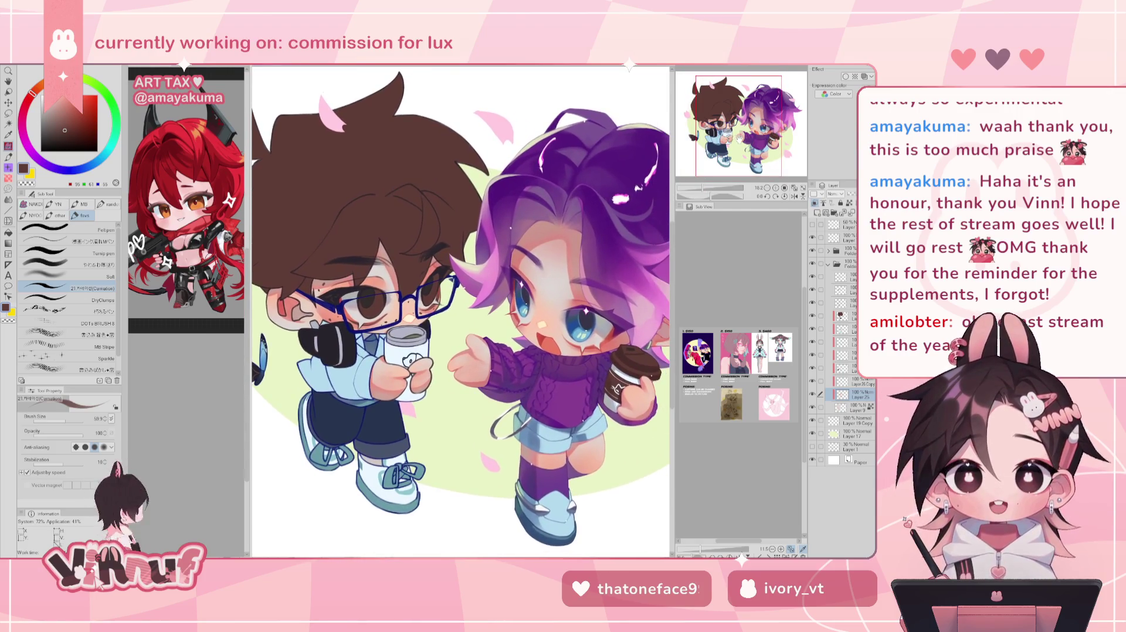
pyautogui.moveTo(562, 332); pyautogui.dragTo(604, 323)
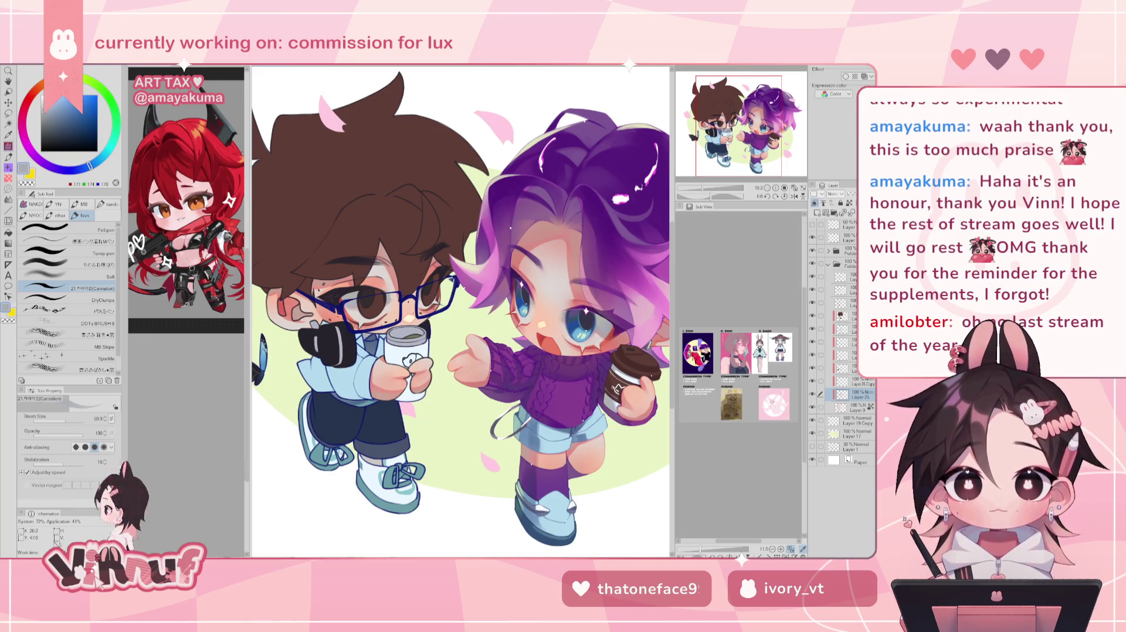
pyautogui.moveTo(380, 455); pyautogui.dragTo(364, 463)
pyautogui.click(600, 330)
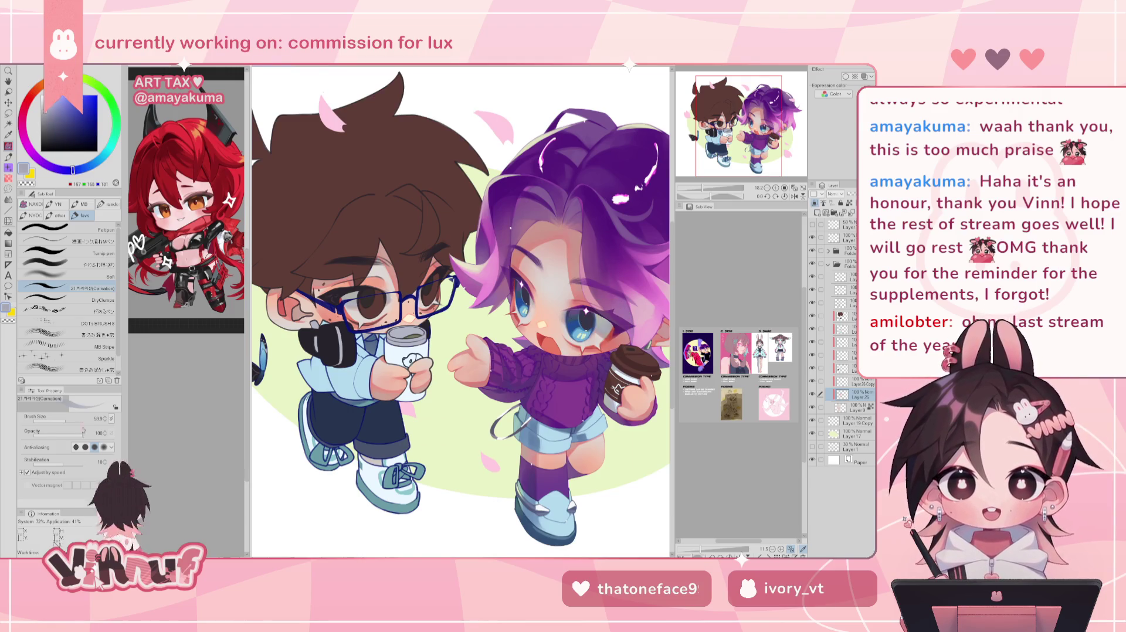
pyautogui.click(104, 264)
pyautogui.moveTo(461, 312); pyautogui.dragTo(459, 312)
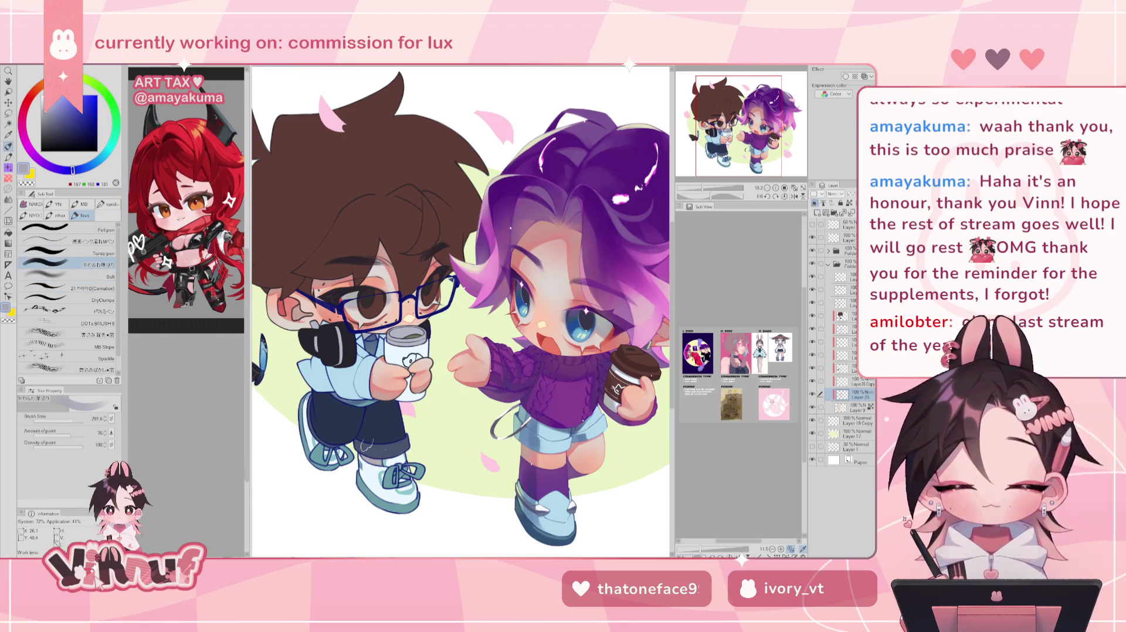
# - Eyedrop the girl's eye repeatedly until the colour reads about 167/168/183
pyautogui.keyDown('alt'); pyautogui.click(605, 323); pyautogui.keyUp('alt')
pyautogui.keyDown('alt'); pyautogui.click(605, 322); pyautogui.keyUp('alt')
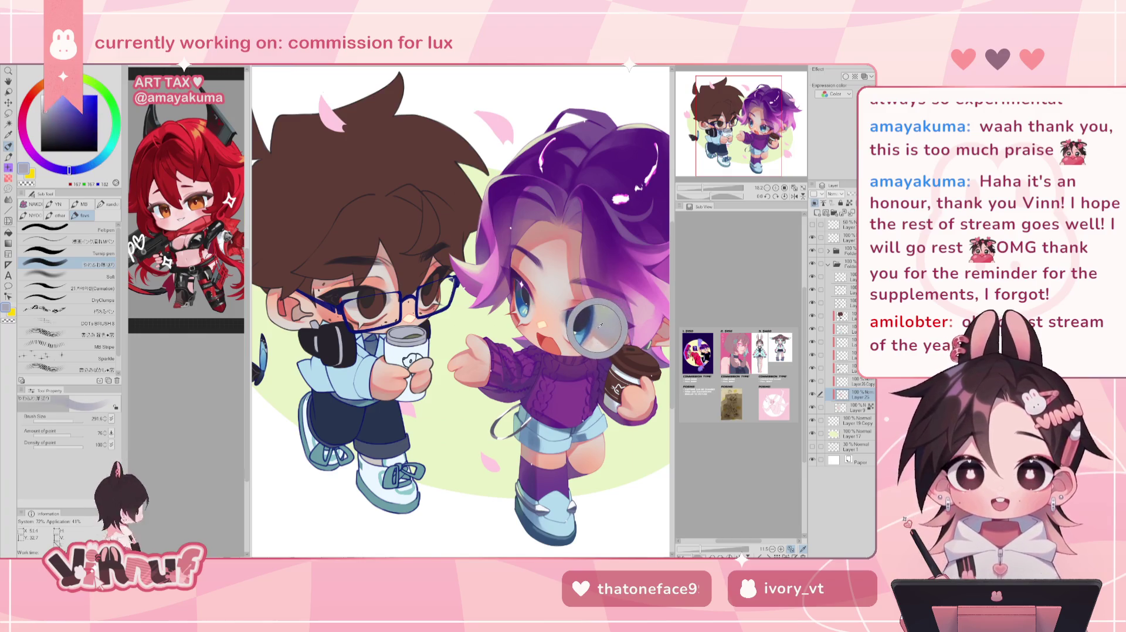
pyautogui.keyDown('alt'); pyautogui.click(602, 322); pyautogui.keyUp('alt')
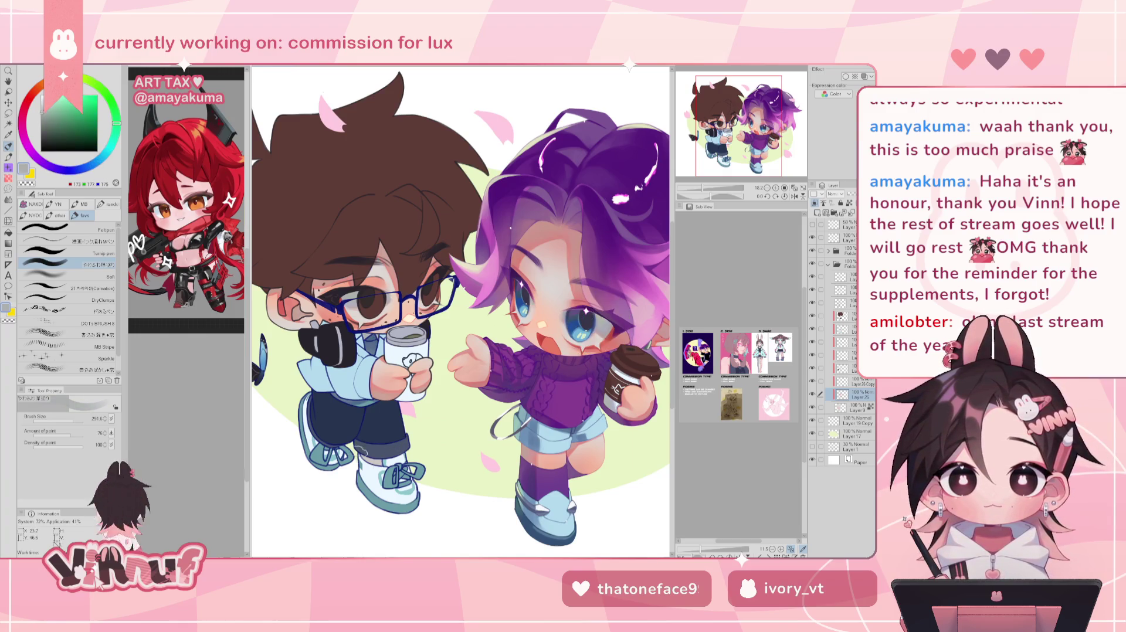
pyautogui.keyDown('alt'); pyautogui.click(603, 324); pyautogui.keyUp('alt')
pyautogui.keyDown('alt'); pyautogui.click(599, 324); pyautogui.keyUp('alt')
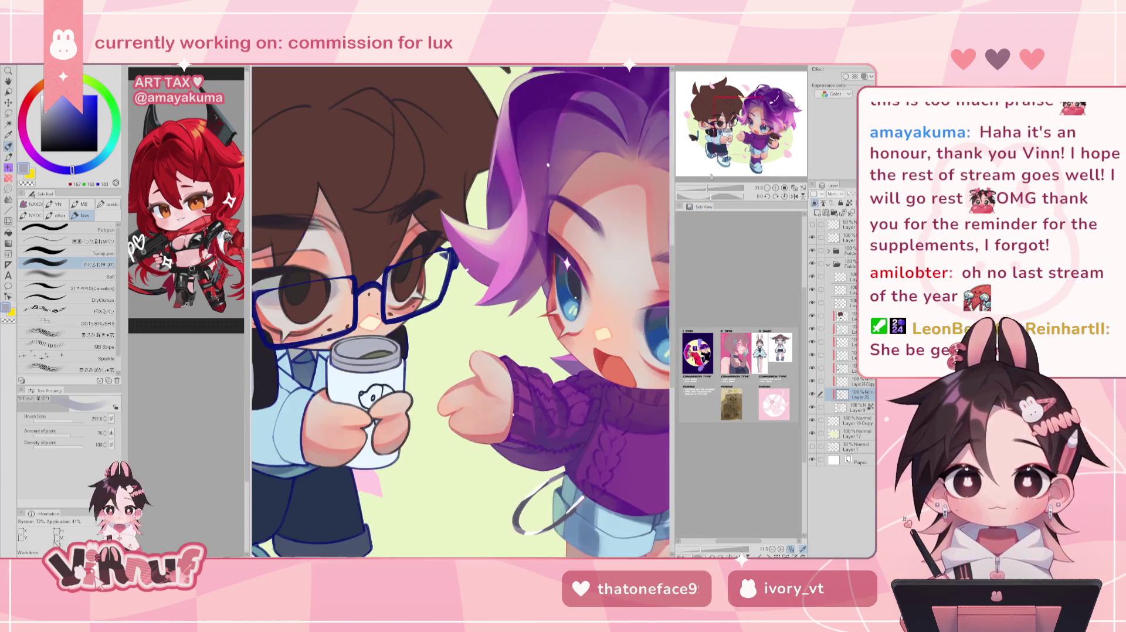
# - Set Brush Size to 90.6 and eyedrop the dark blue from the girl's eye
pyautogui.scroll(3, 701, 136)
pyautogui.moveTo(71, 420); pyautogui.dragTo(64, 420)
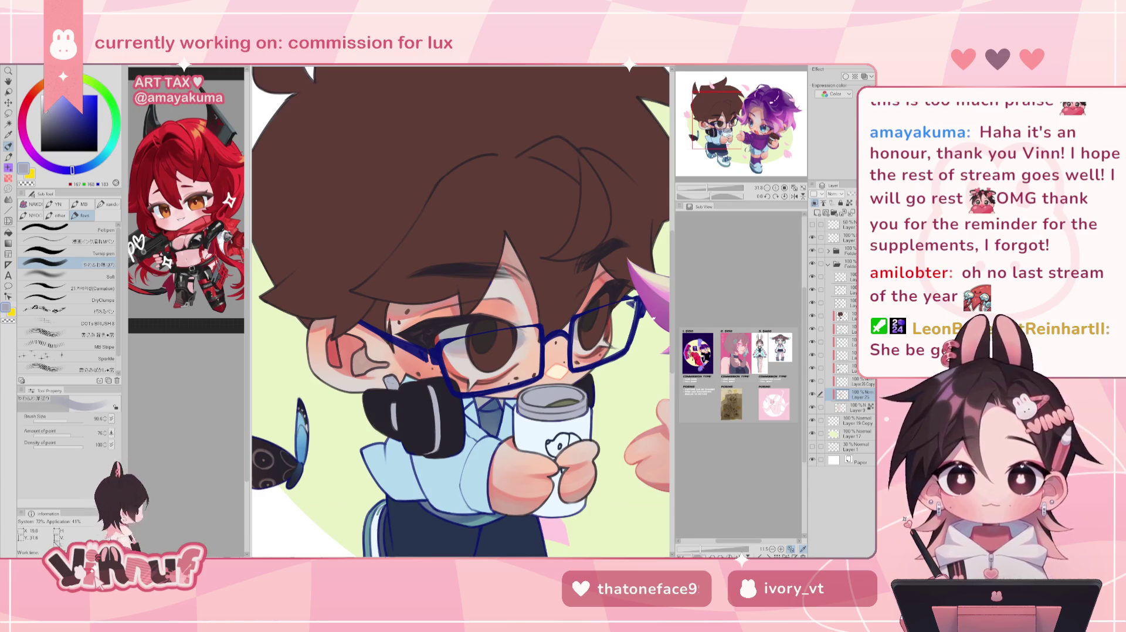
pyautogui.scroll(-3, 407, 390)
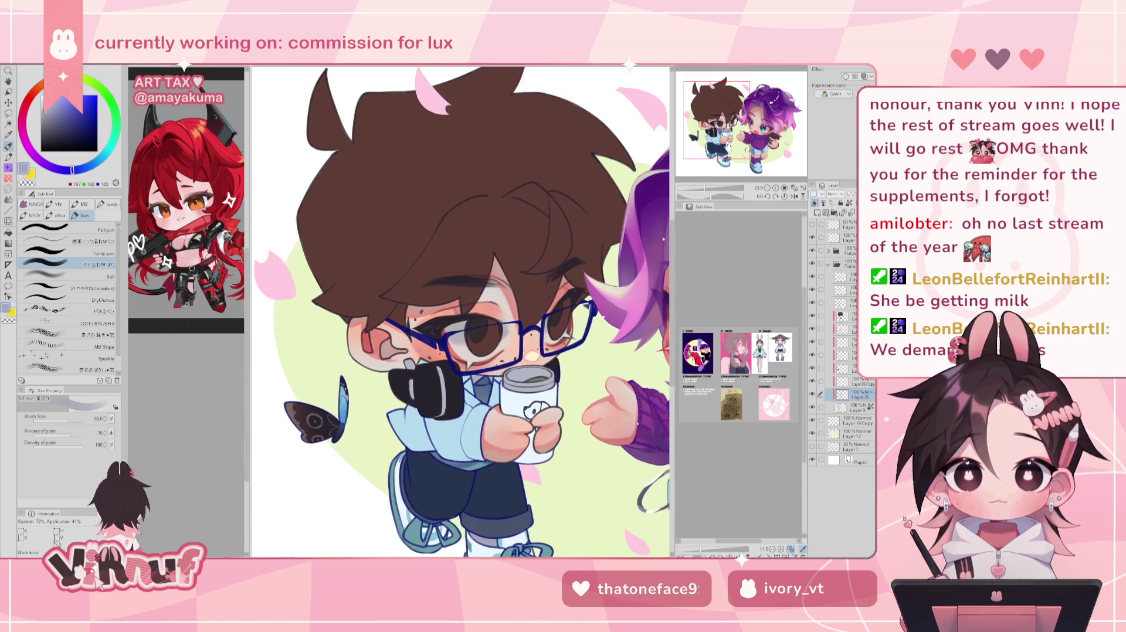
pyautogui.keyDown('alt'); pyautogui.click(609, 336); pyautogui.keyUp('alt')
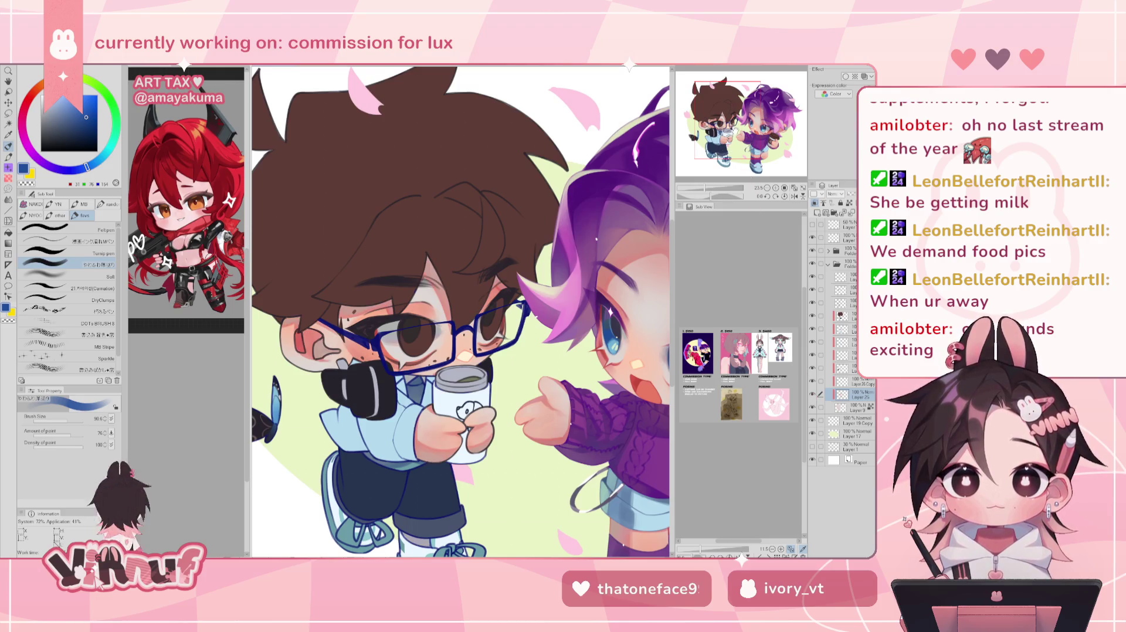
pyautogui.moveTo(726, 151); pyautogui.dragTo(736, 128)
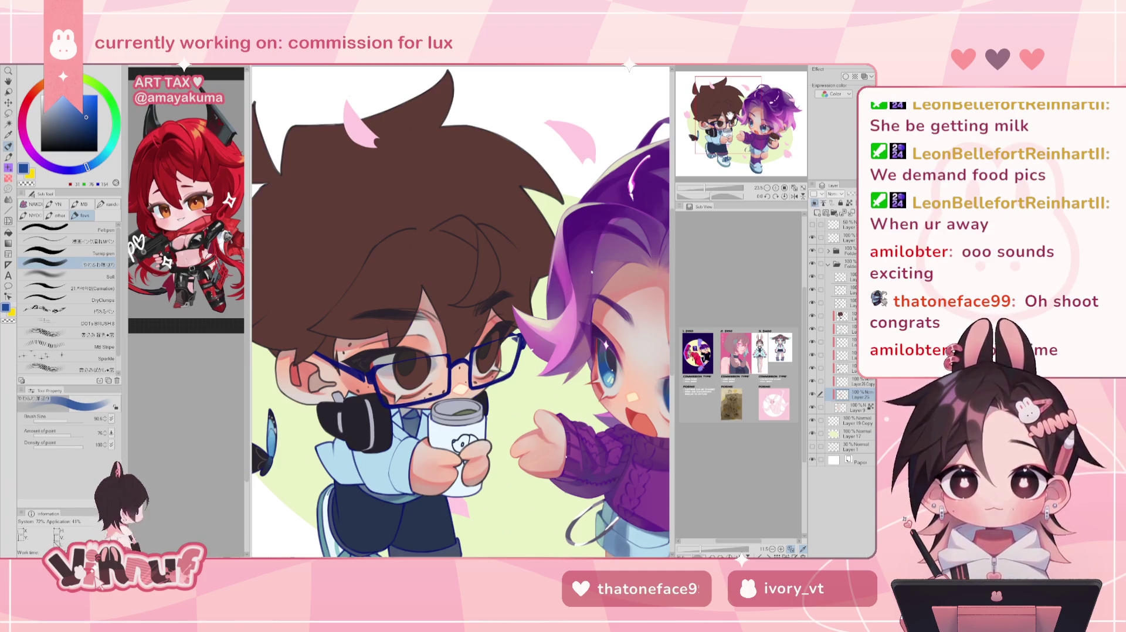
pyautogui.scroll(-2, 729, 115)
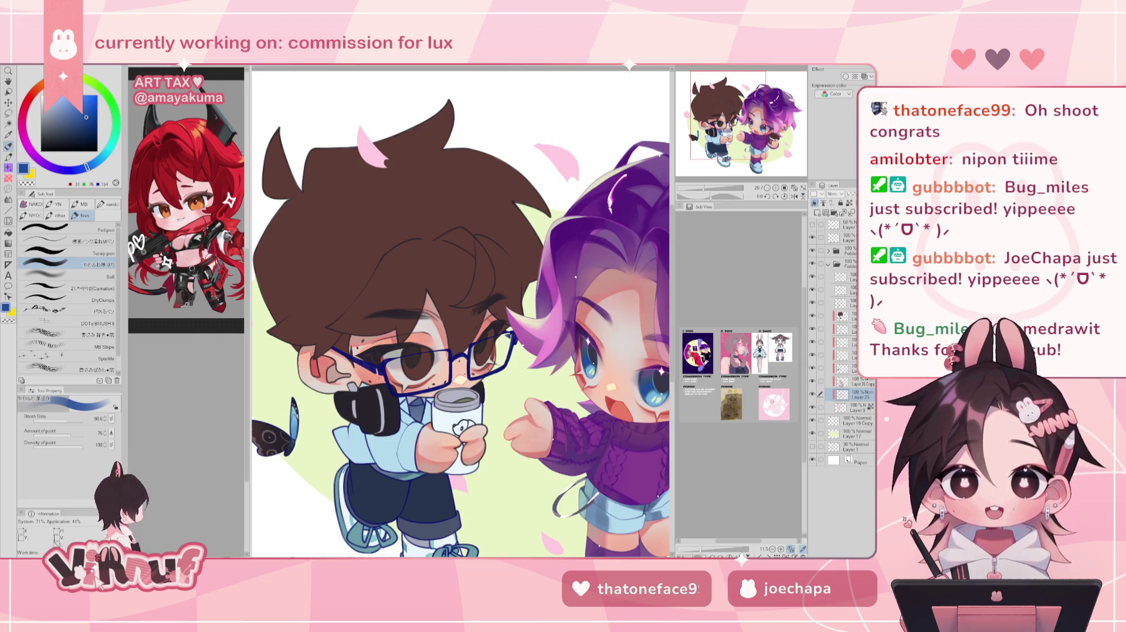
# - Check Layer 25's highlights, then remove the Layer 26 Copy layer
pyautogui.click(813, 395)
pyautogui.click(813, 395)
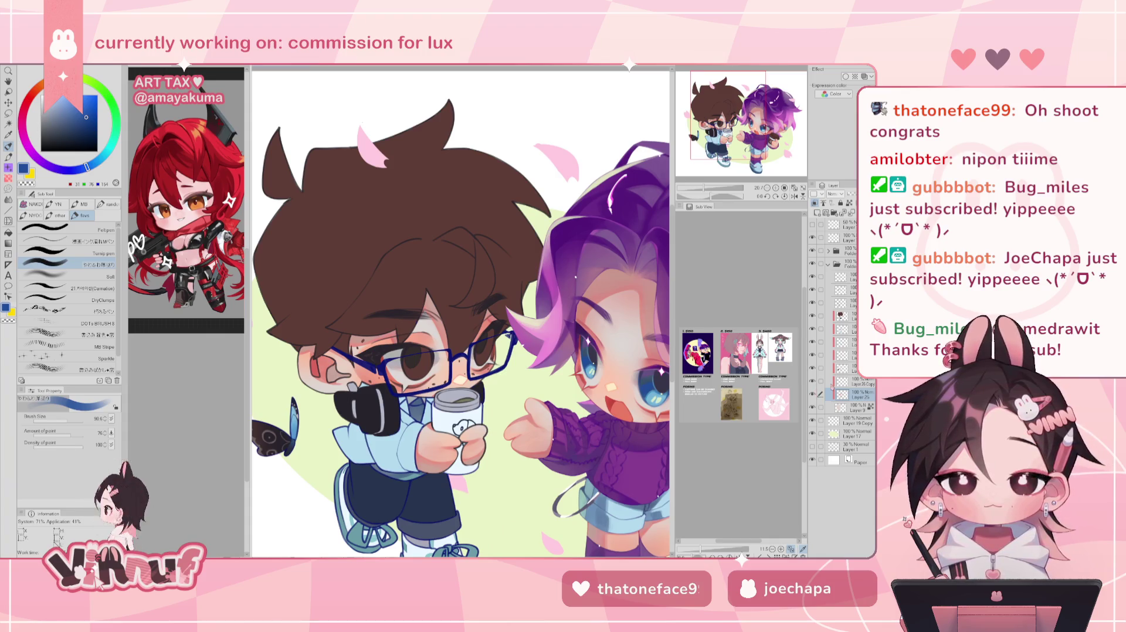
pyautogui.moveTo(728, 123); pyautogui.dragTo(729, 121)
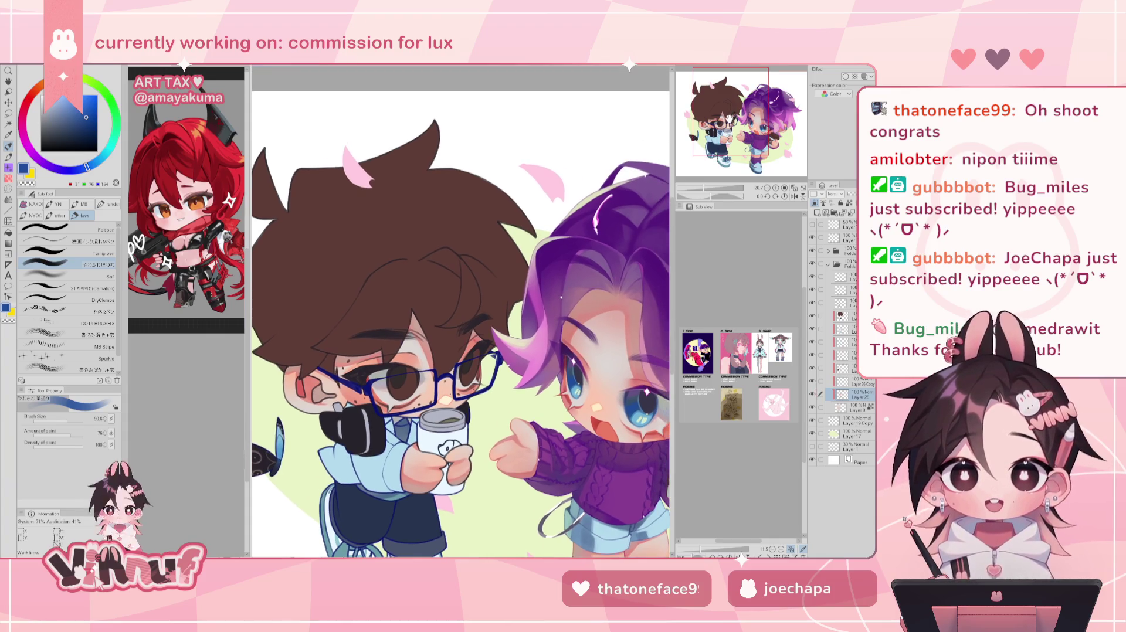
pyautogui.click(813, 395)
pyautogui.click(813, 395)
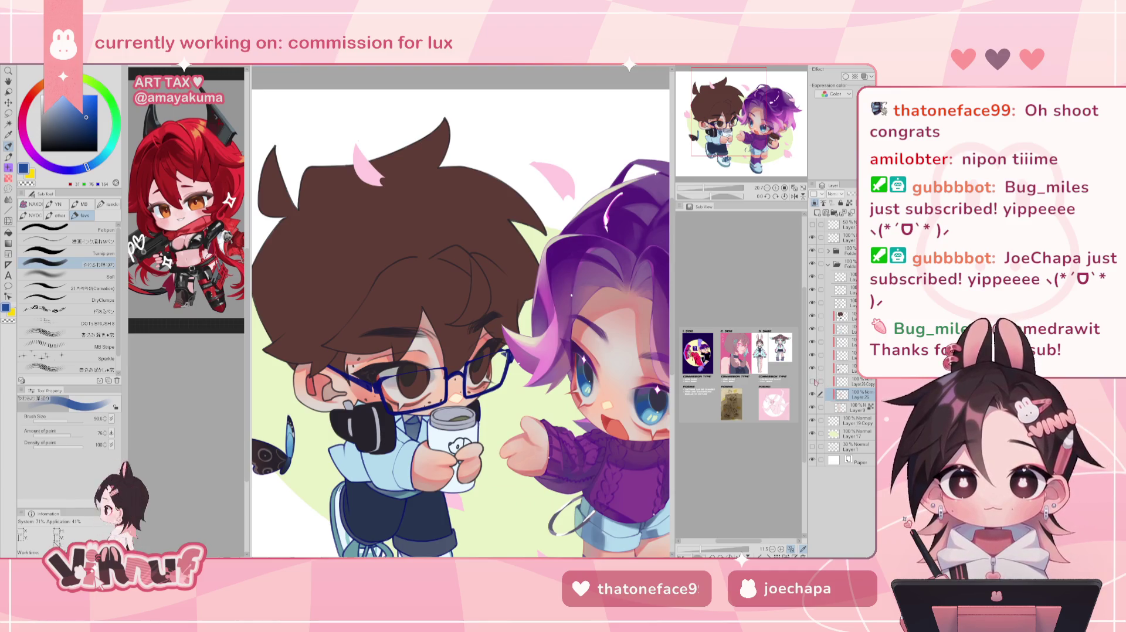
pyautogui.click(844, 382)
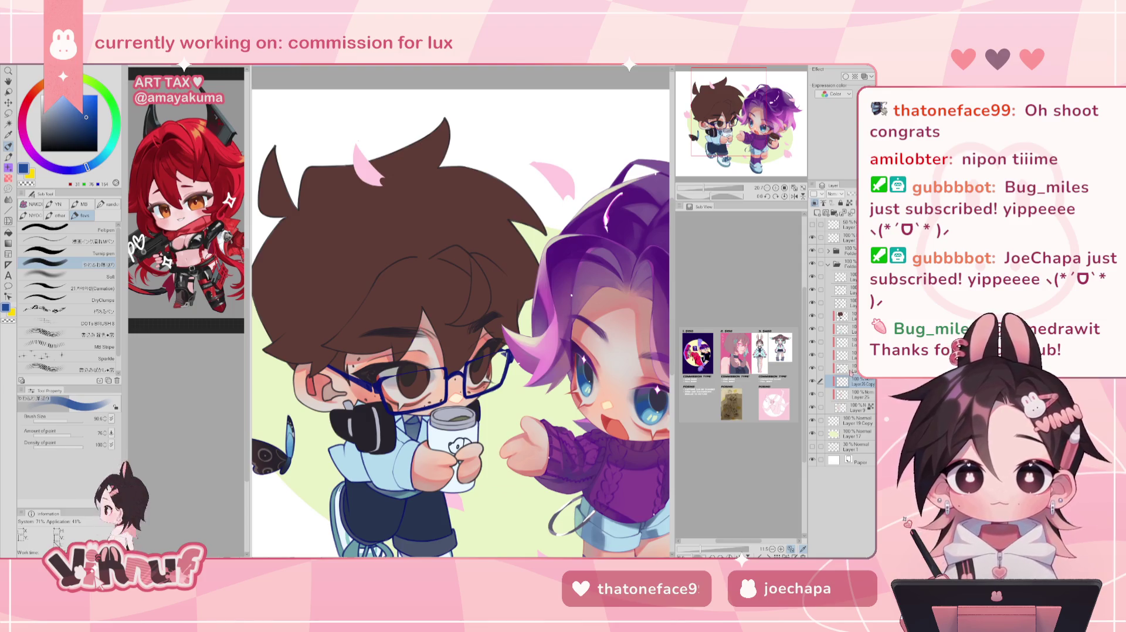
pyautogui.hotkey('ctrl', 'e')
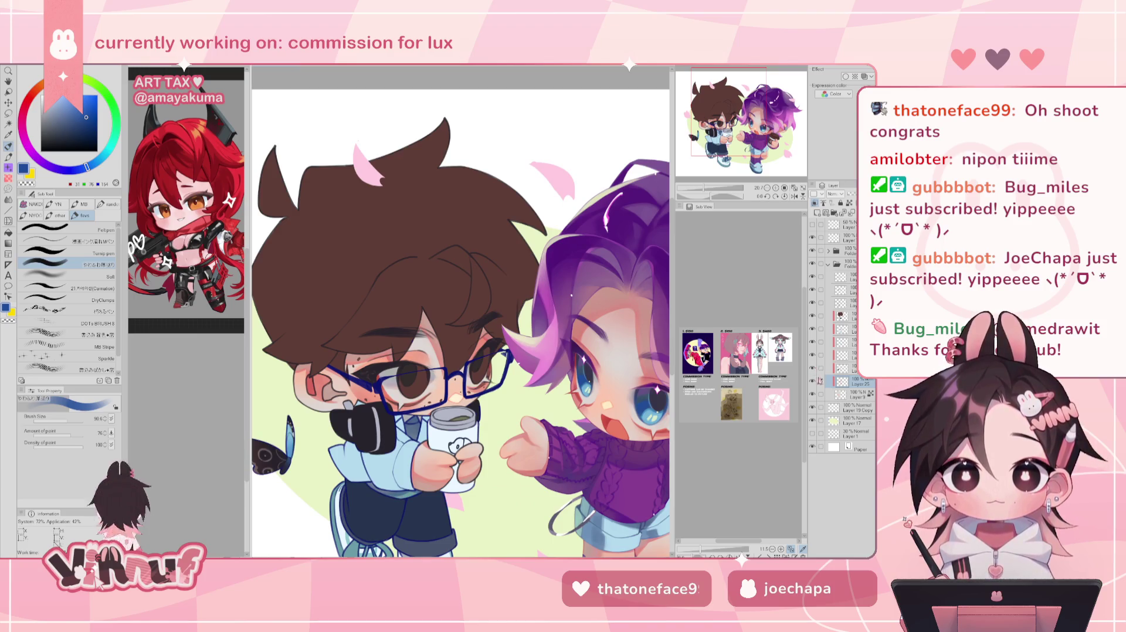
# - Toggle the butterfly and glasses stroke layers to compare, selecting the layer above Layer 25
pyautogui.click(813, 369)
pyautogui.click(813, 369)
pyautogui.click(814, 369)
pyautogui.click(814, 369)
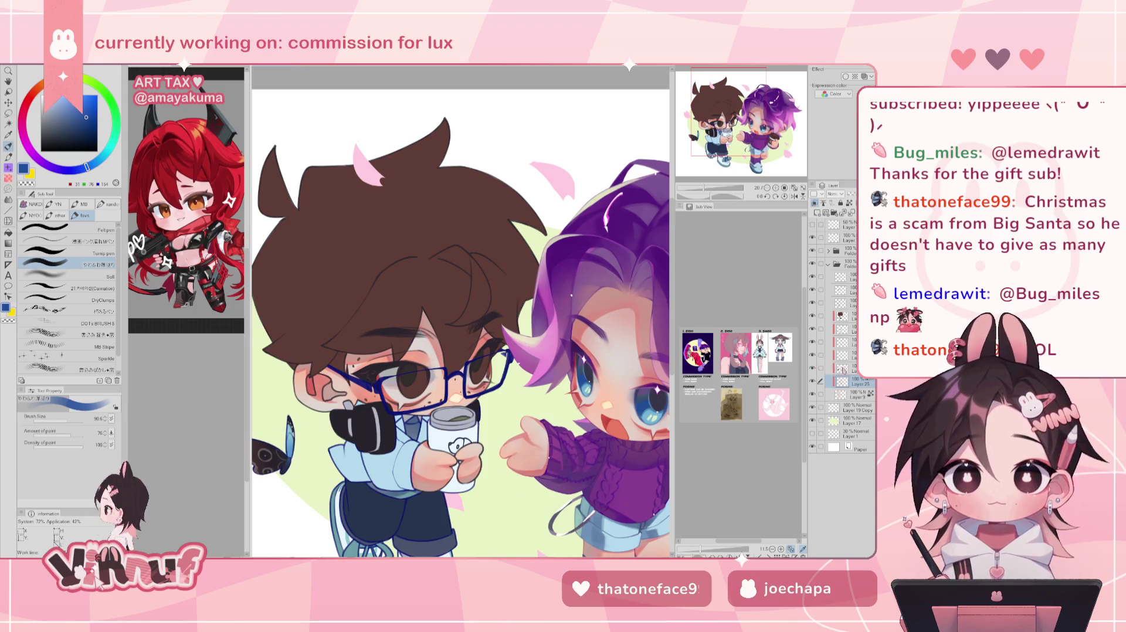
pyautogui.click(840, 355)
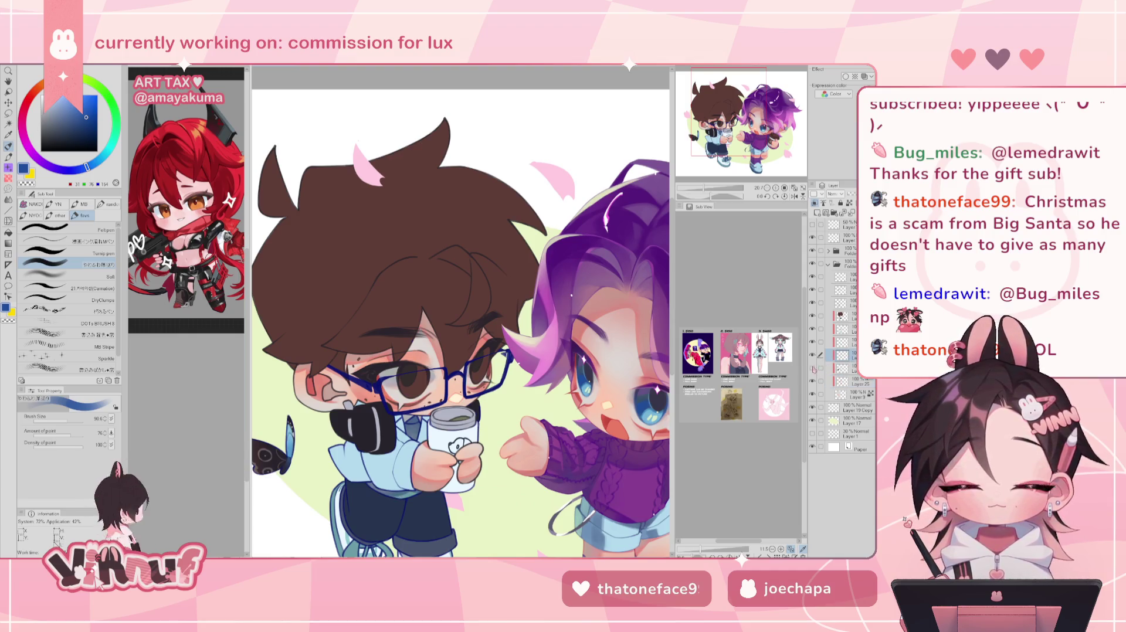
pyautogui.click(814, 368)
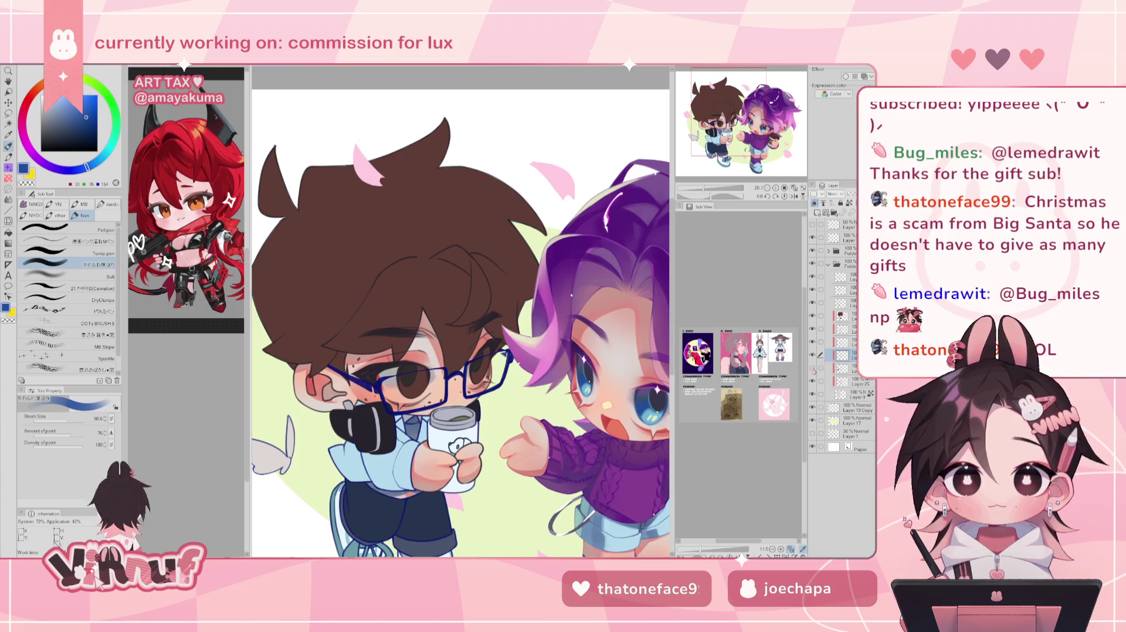
pyautogui.click(813, 369)
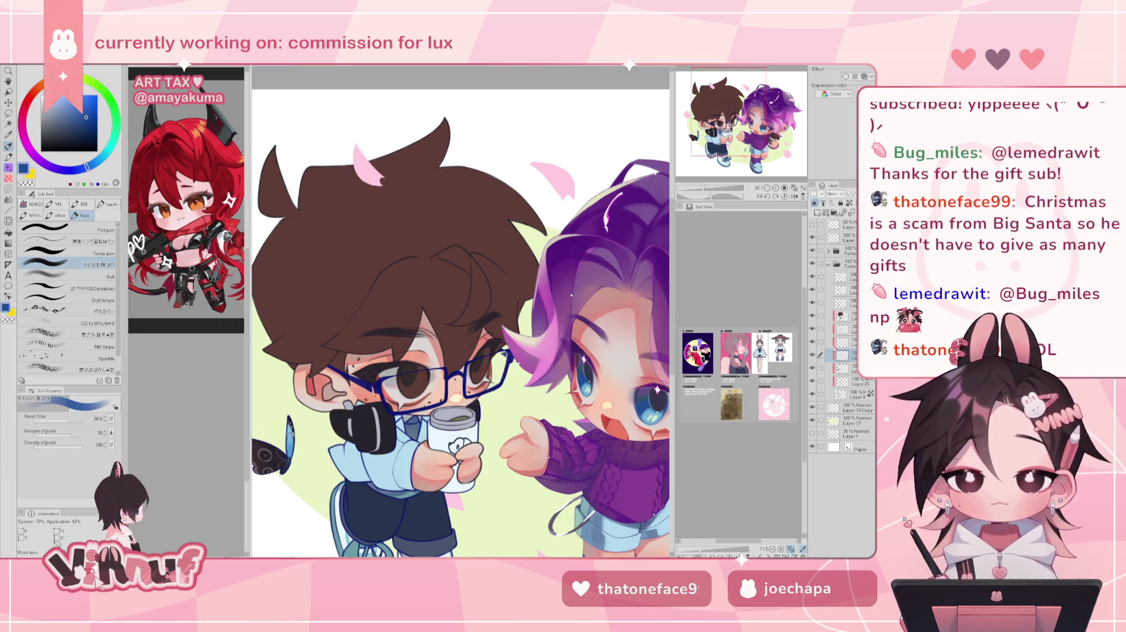
# - Add a new empty raster layer above the next layer up
pyautogui.click(839, 342)
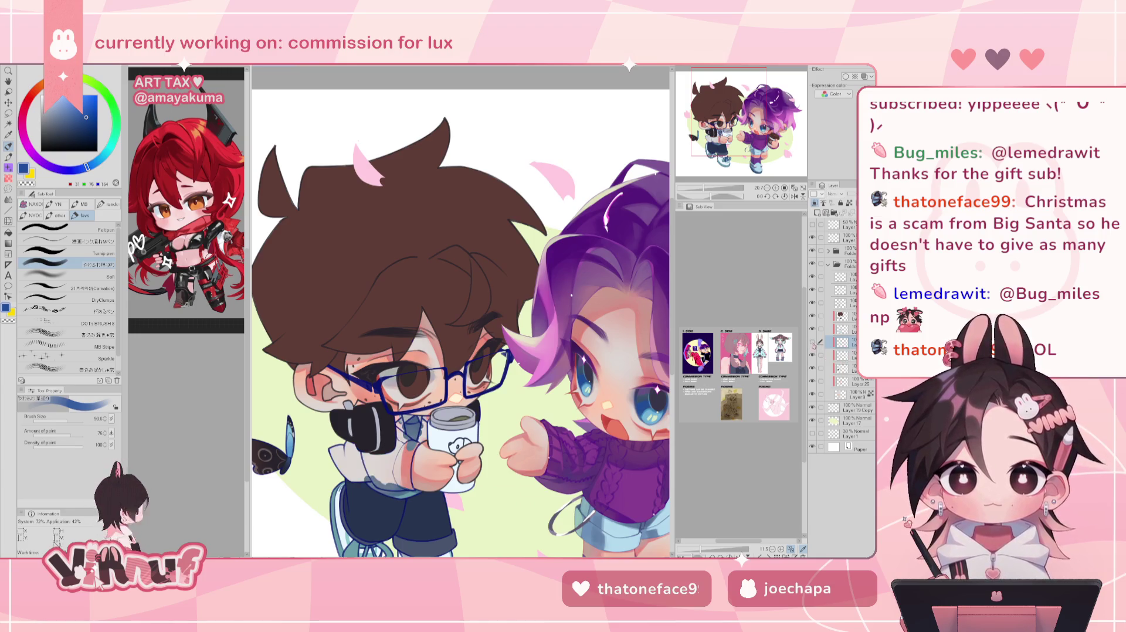
pyautogui.click(820, 214)
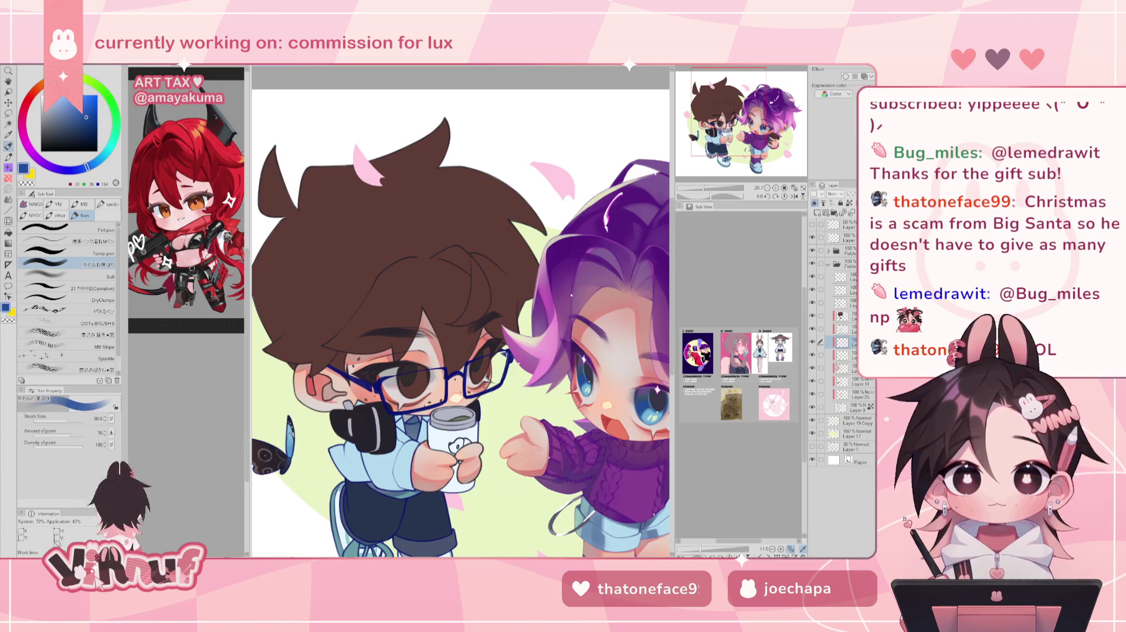
pyautogui.rightClick(842, 355)
pyautogui.moveTo(821, 477)
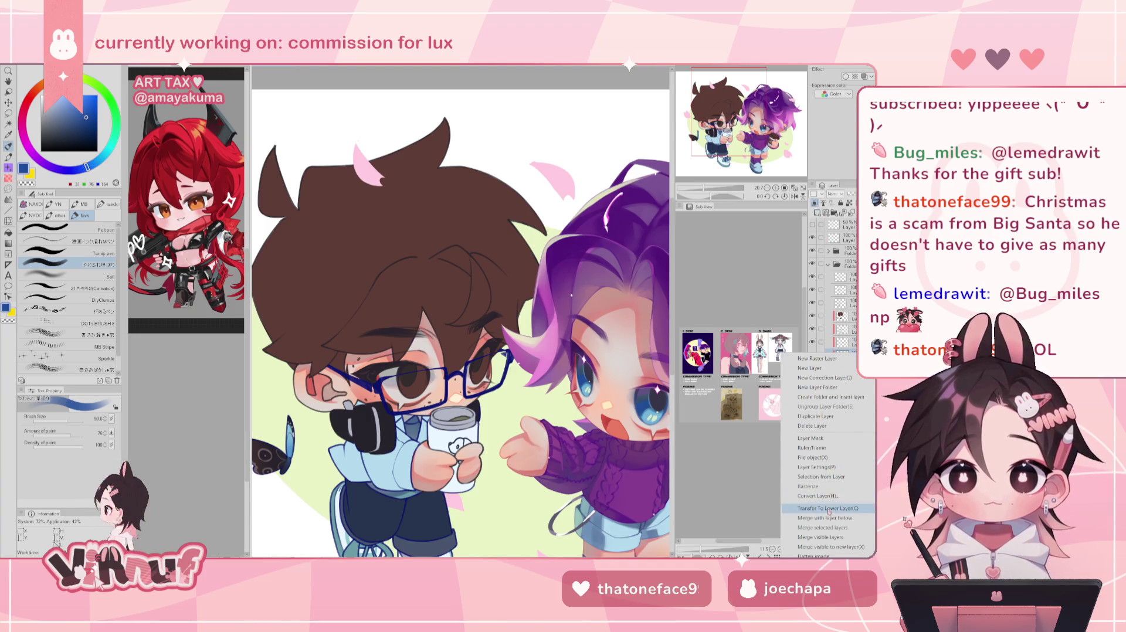
# - Create a selection from the headphones layer and raise Brush Size to 146.6
pyautogui.click(759, 481)
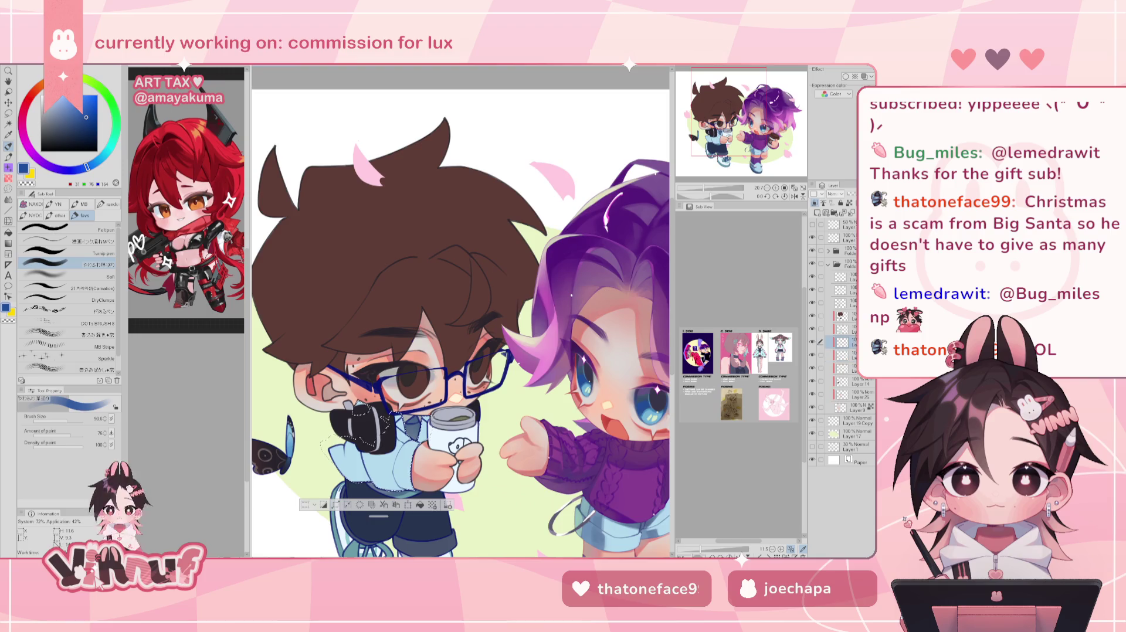
pyautogui.scroll(-5, 460, 311)
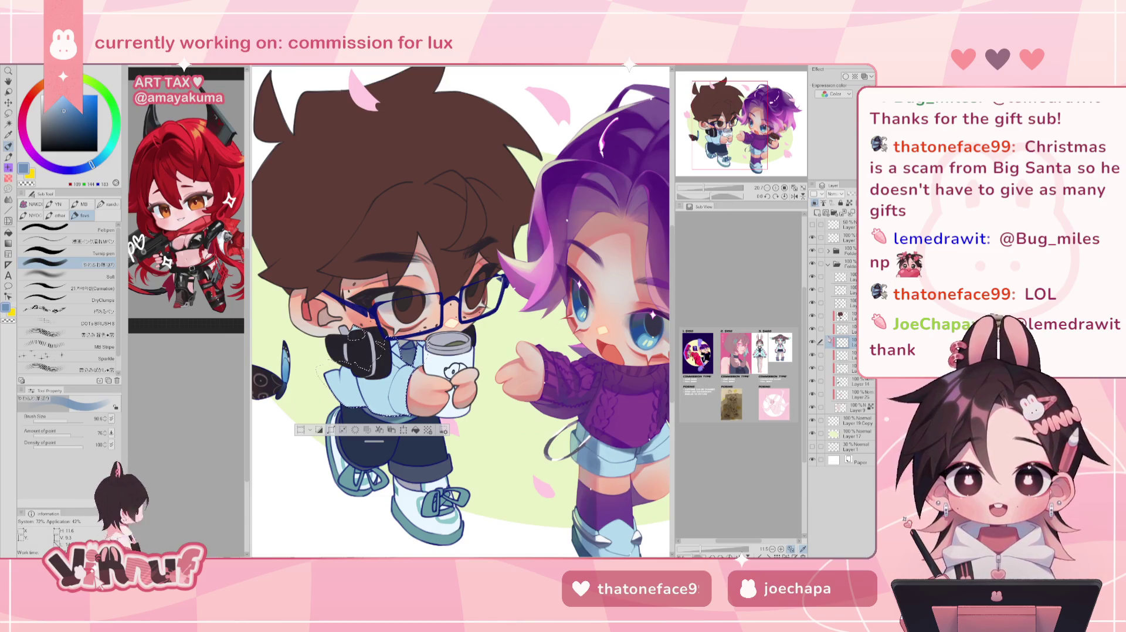
pyautogui.click(71, 421)
pyautogui.moveTo(72, 421); pyautogui.dragTo(68, 417)
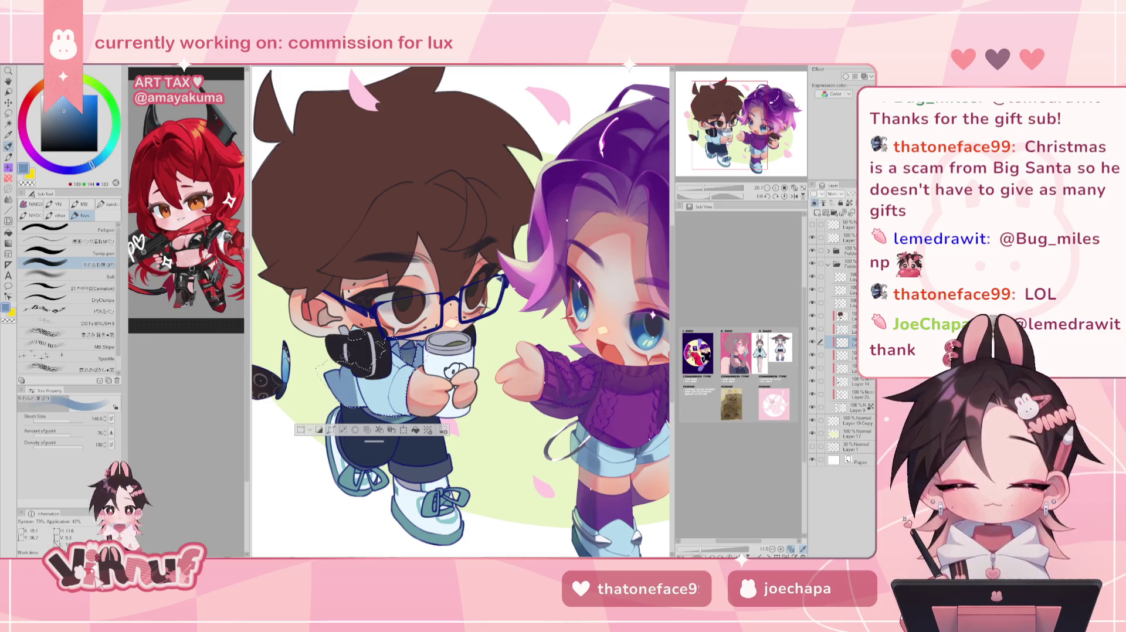
pyautogui.hotkey('ctrl', '-')
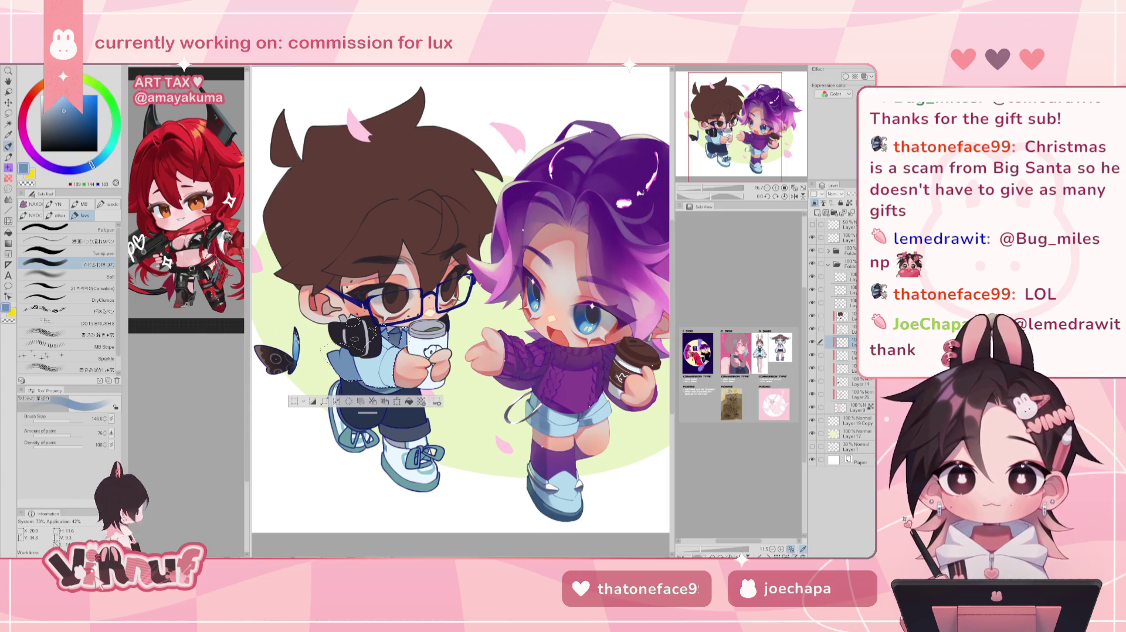
pyautogui.hotkey('ctrl', '+')
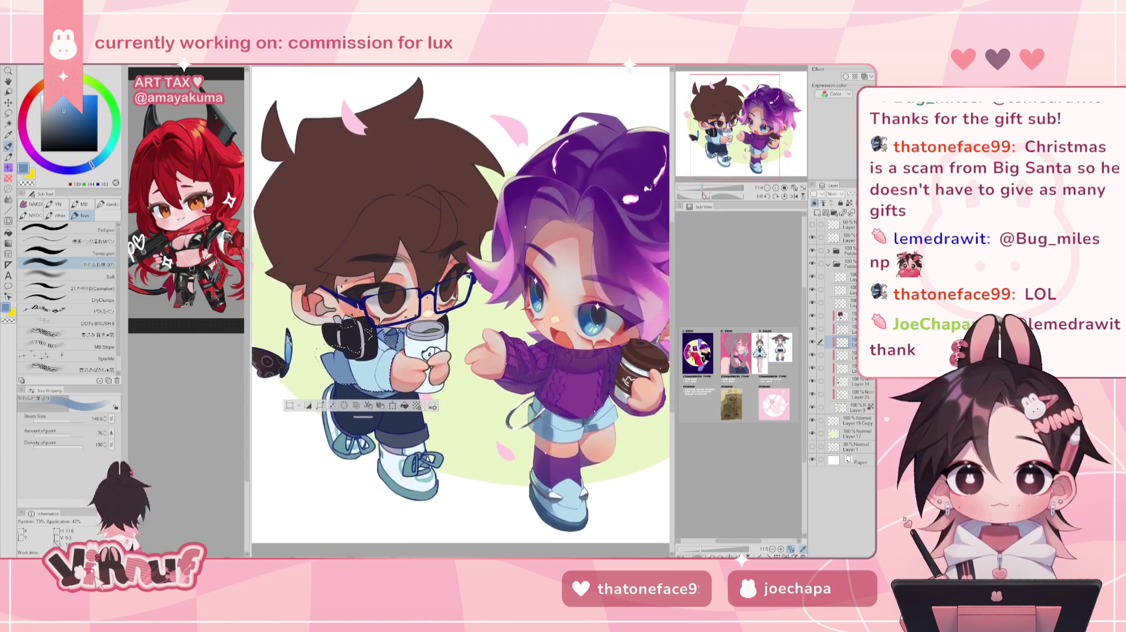
pyautogui.hotkey('ctrl', '+')
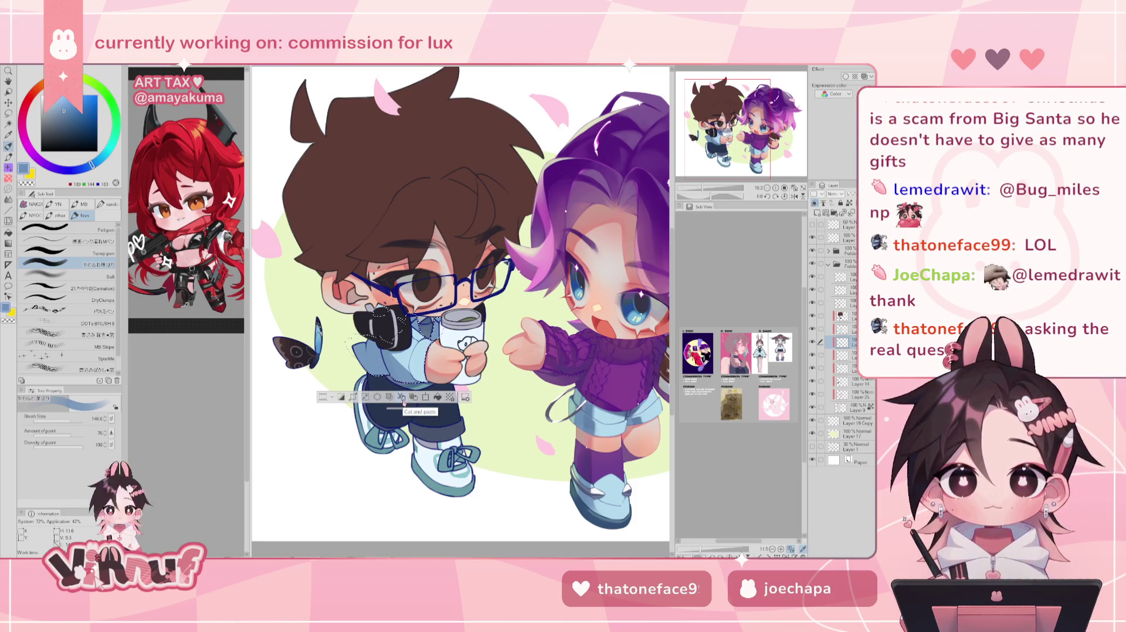
pyautogui.moveTo(460, 305); pyautogui.dragTo(439, 319)
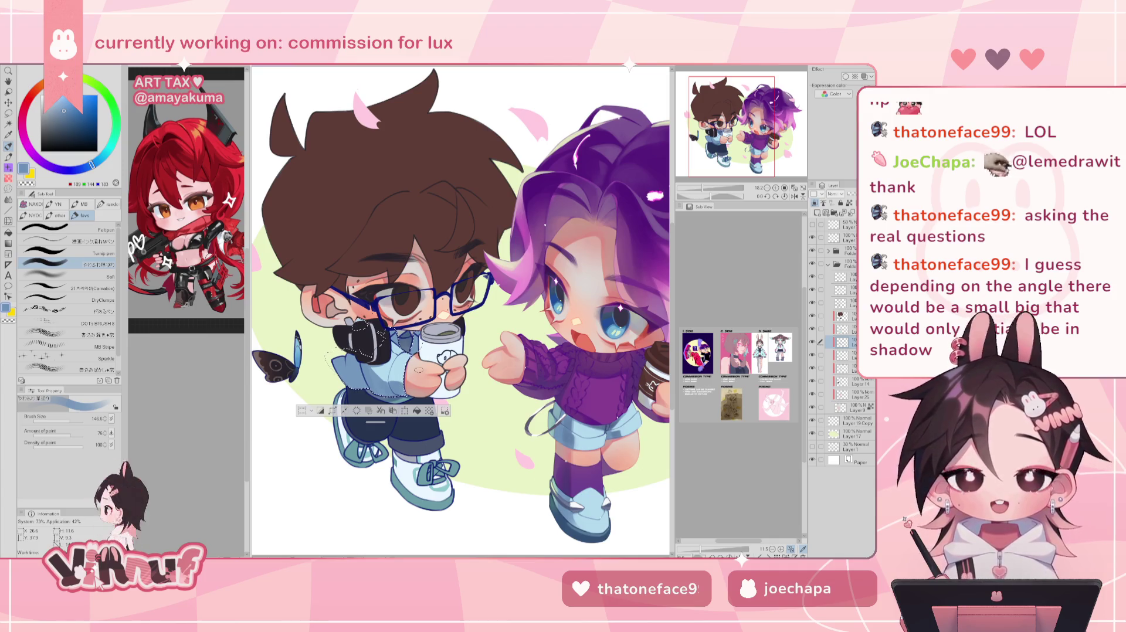
pyautogui.moveTo(418, 369); pyautogui.dragTo(421, 373)
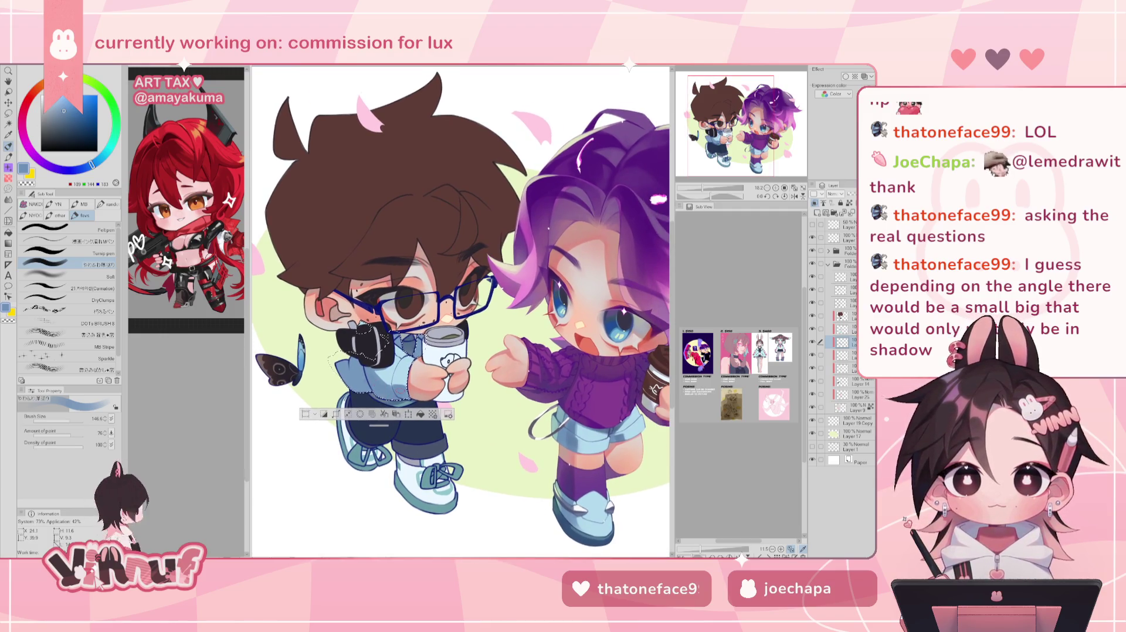
pyautogui.hotkey('ctrl', '-')
pyautogui.hotkey('ctrl', '-')
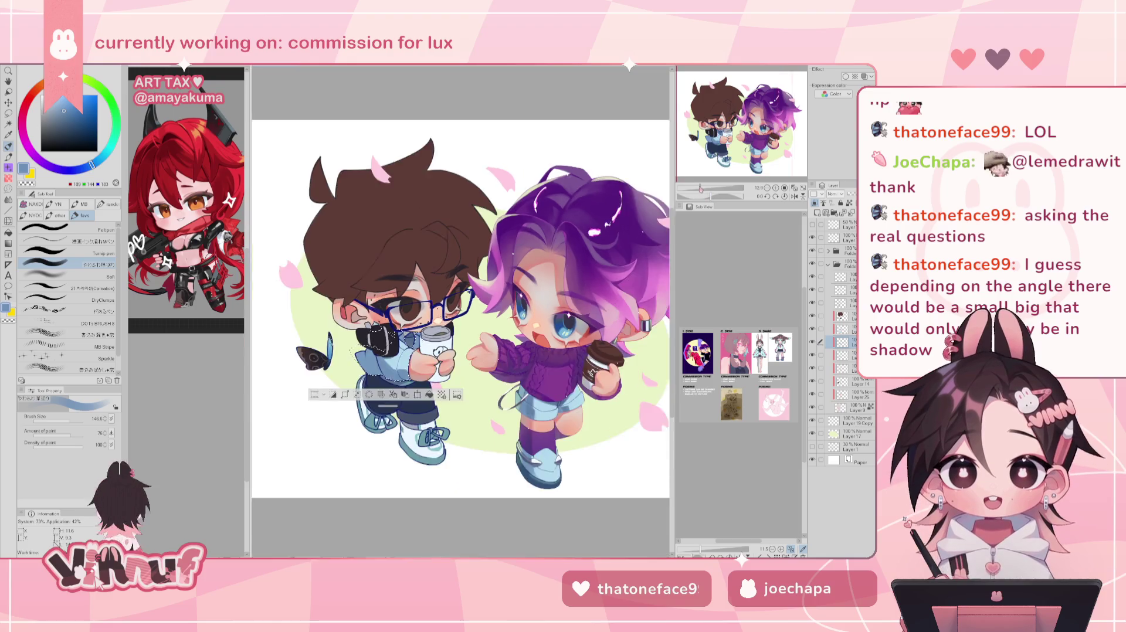
pyautogui.scroll(2, 461, 311)
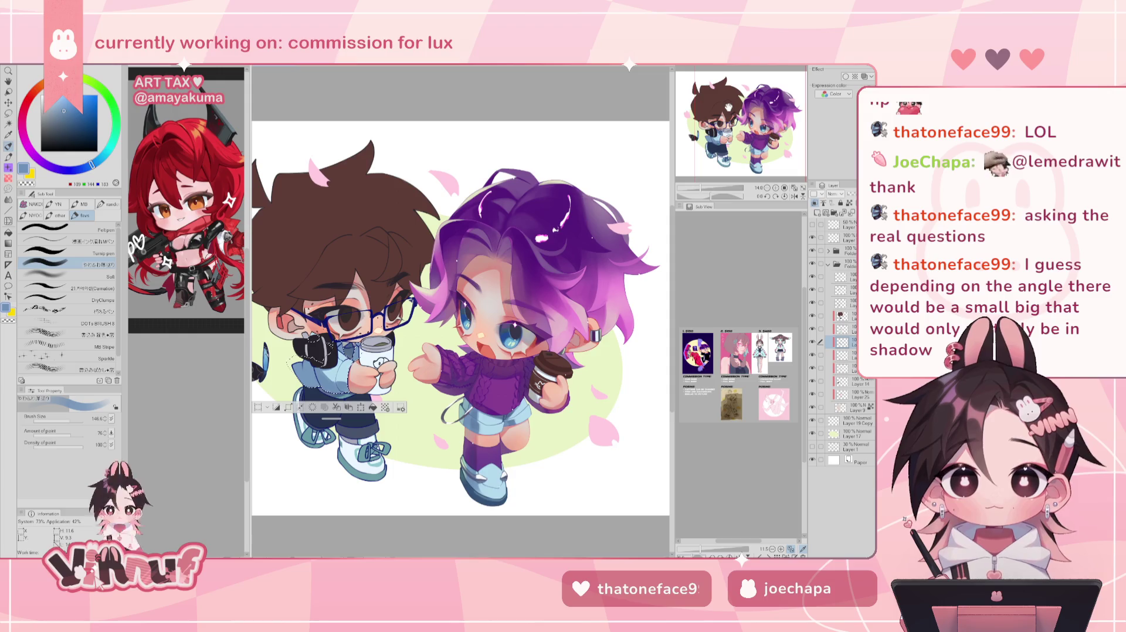
pyautogui.scroll(-1, 436, 308)
pyautogui.scroll(-1, 435, 308)
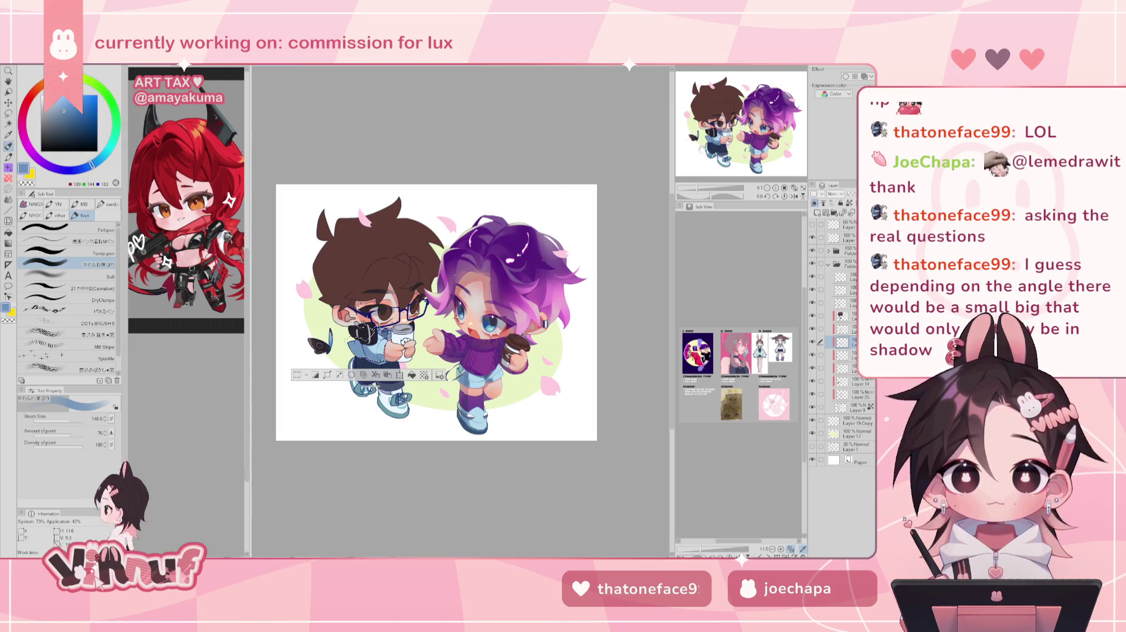
pyautogui.scroll(4, 461, 311)
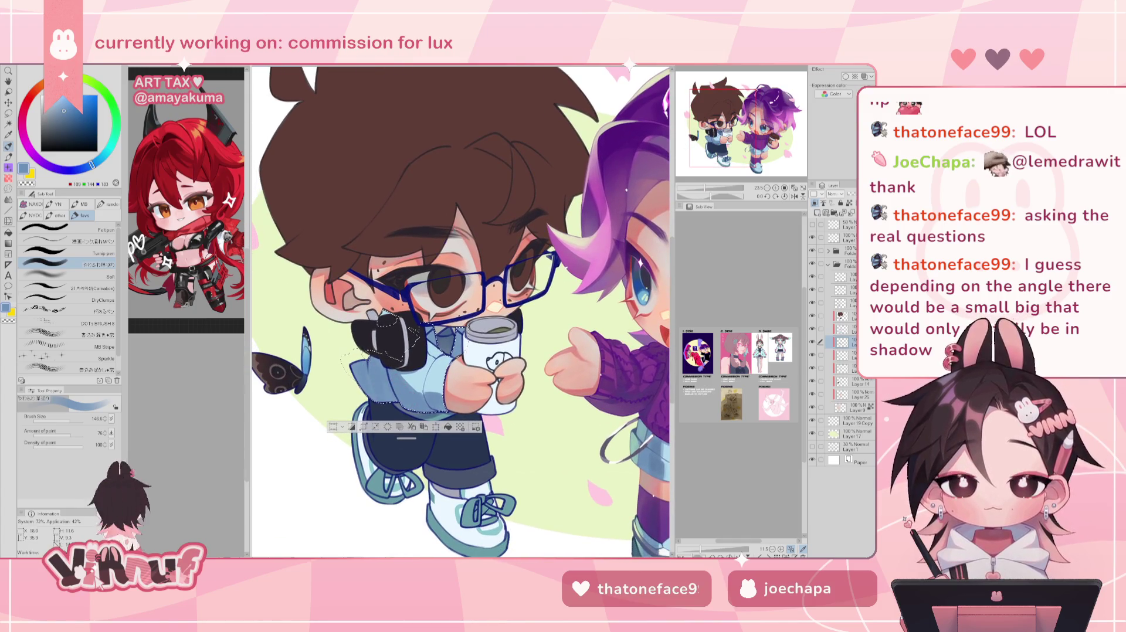
# - Shrink the brush to about 35 using the bracket keys and the Brush Size slider
pyautogui.press(']')
pyautogui.press(']')
pyautogui.press(']')
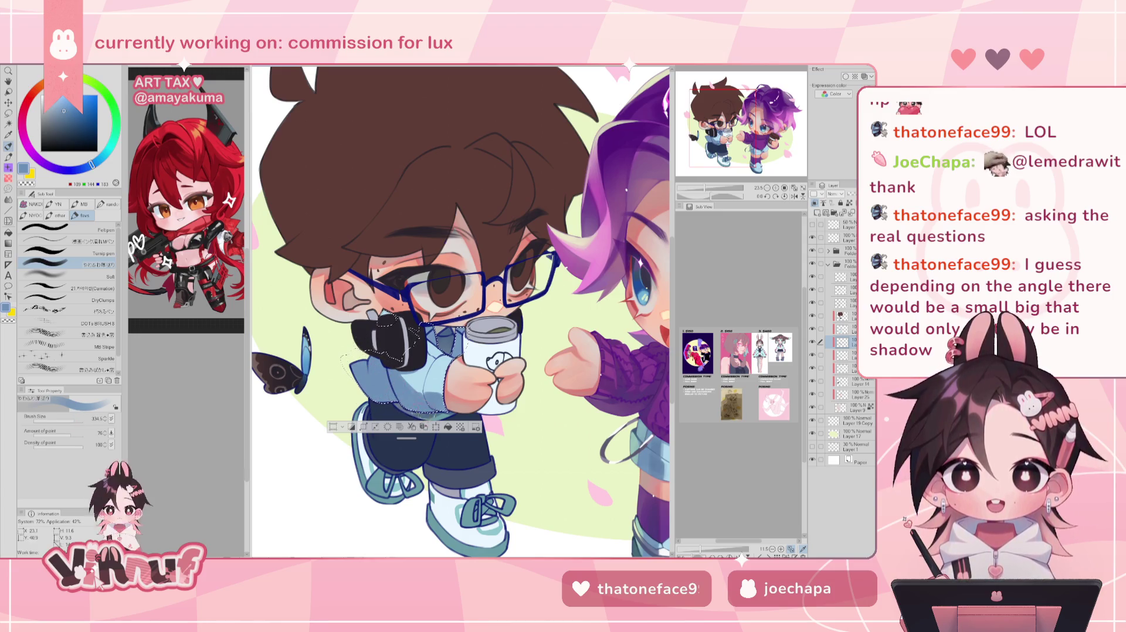
pyautogui.press('[')
pyautogui.press('[')
pyautogui.press('[')
pyautogui.press('[')
pyautogui.press('[')
pyautogui.press('[')
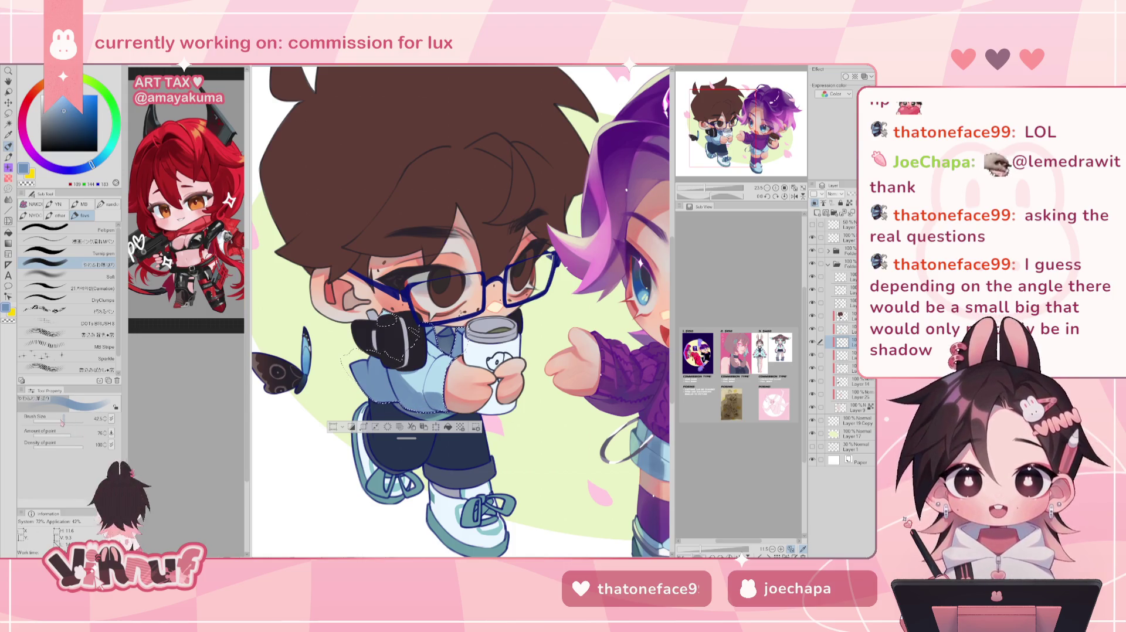
pyautogui.moveTo(70, 413); pyautogui.dragTo(75, 418)
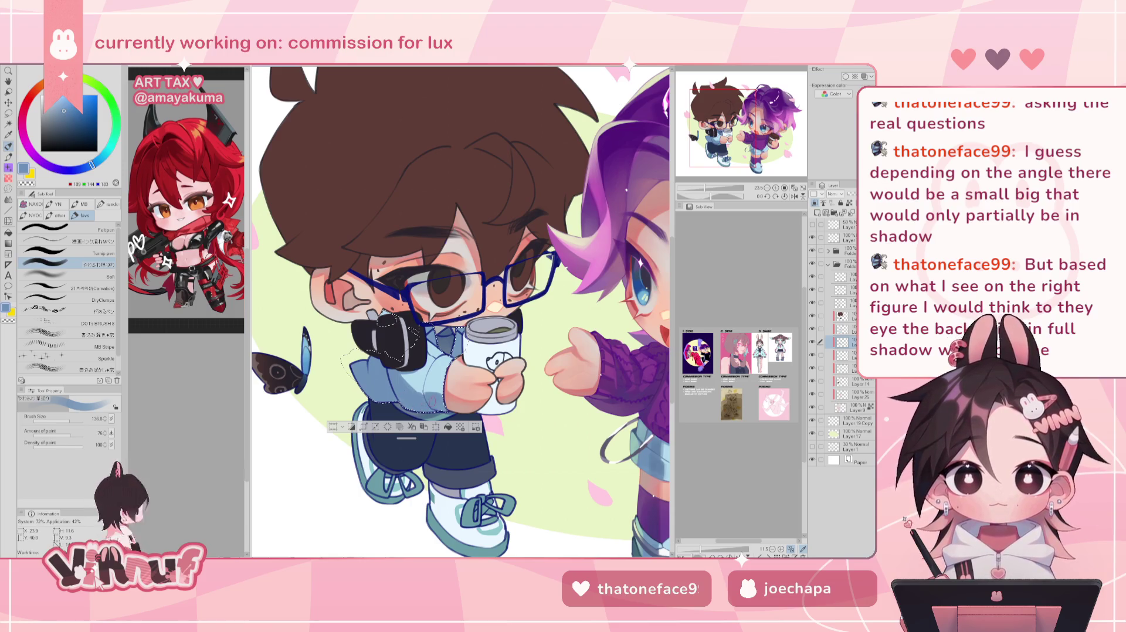
pyautogui.moveTo(70, 418); pyautogui.dragTo(64, 418)
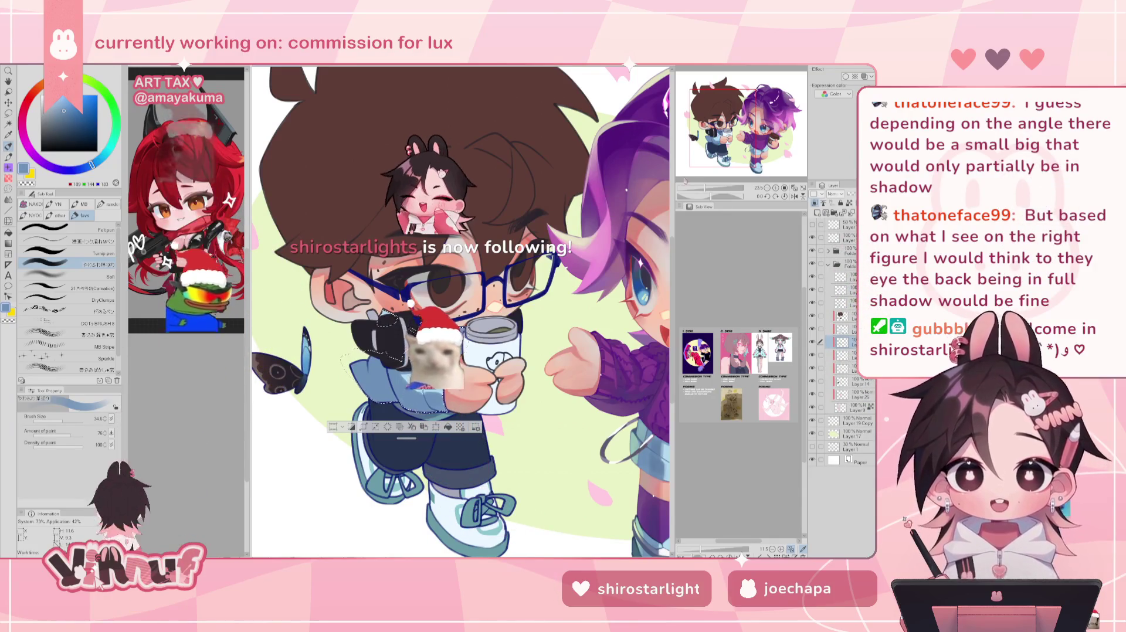
pyautogui.moveTo(694, 172)
pyautogui.mouseDown()
pyautogui.moveTo(706, 199)
pyautogui.moveTo(702, 188)
pyautogui.mouseUp()
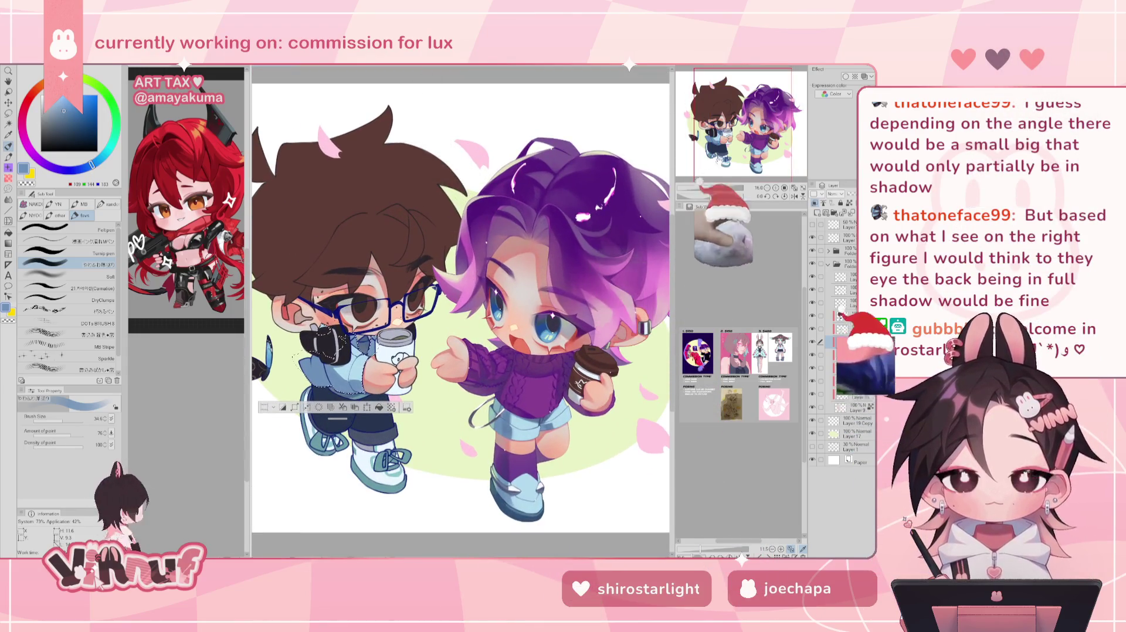
# - Set Brush Size to about 254 for broad soft shading on the boy's jacket
pyautogui.moveTo(748, 126); pyautogui.dragTo(745, 130)
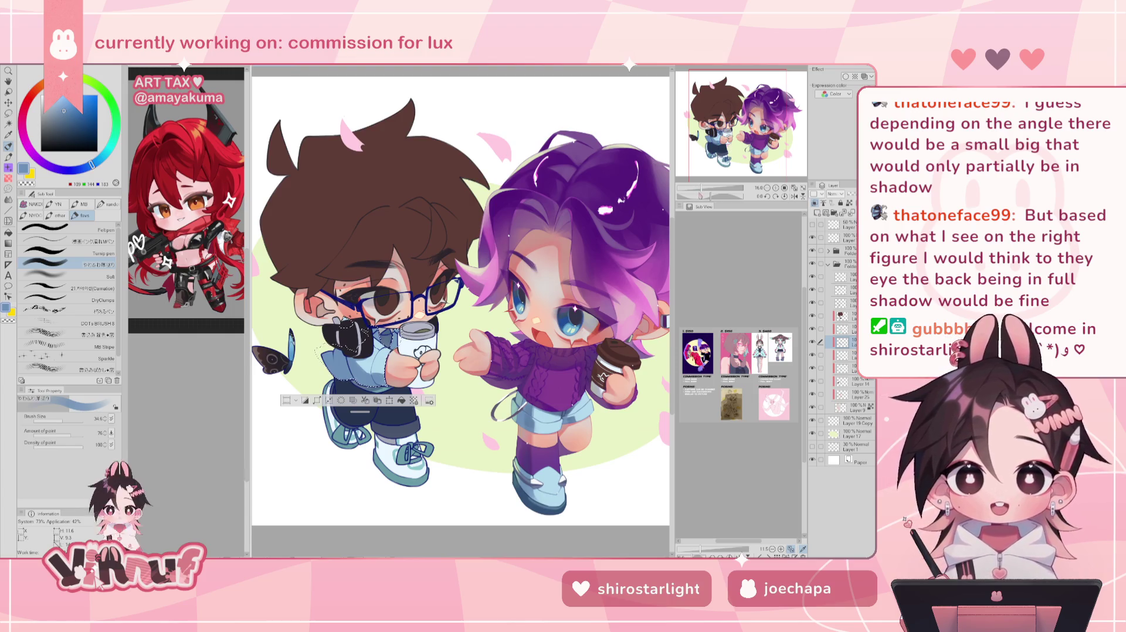
pyautogui.moveTo(698, 188); pyautogui.dragTo(710, 189)
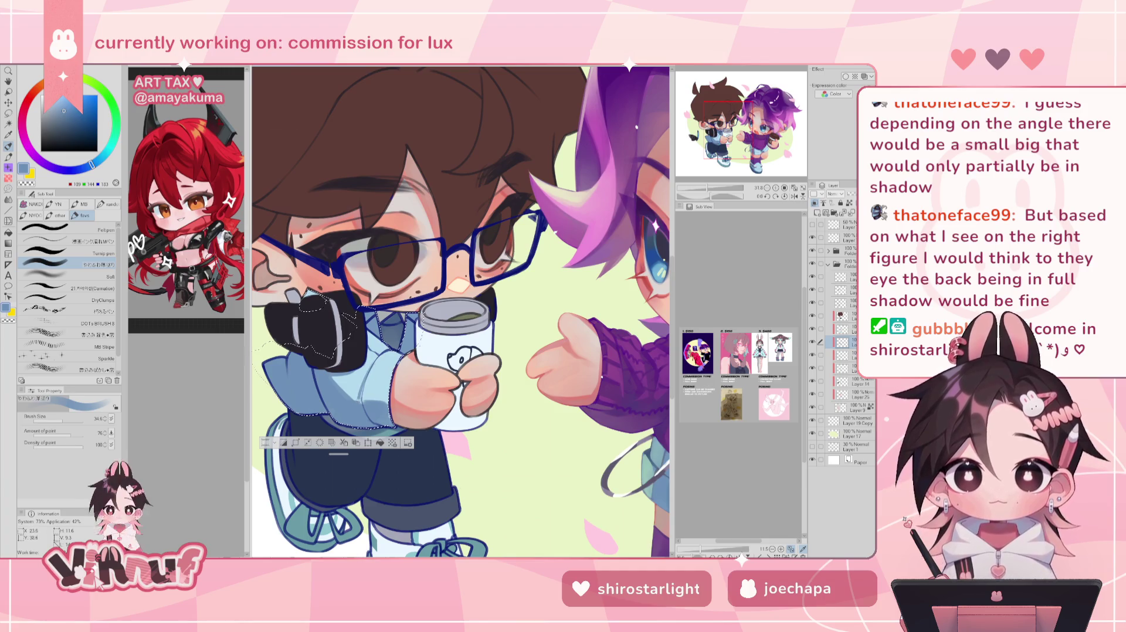
pyautogui.moveTo(710, 188); pyautogui.dragTo(711, 189)
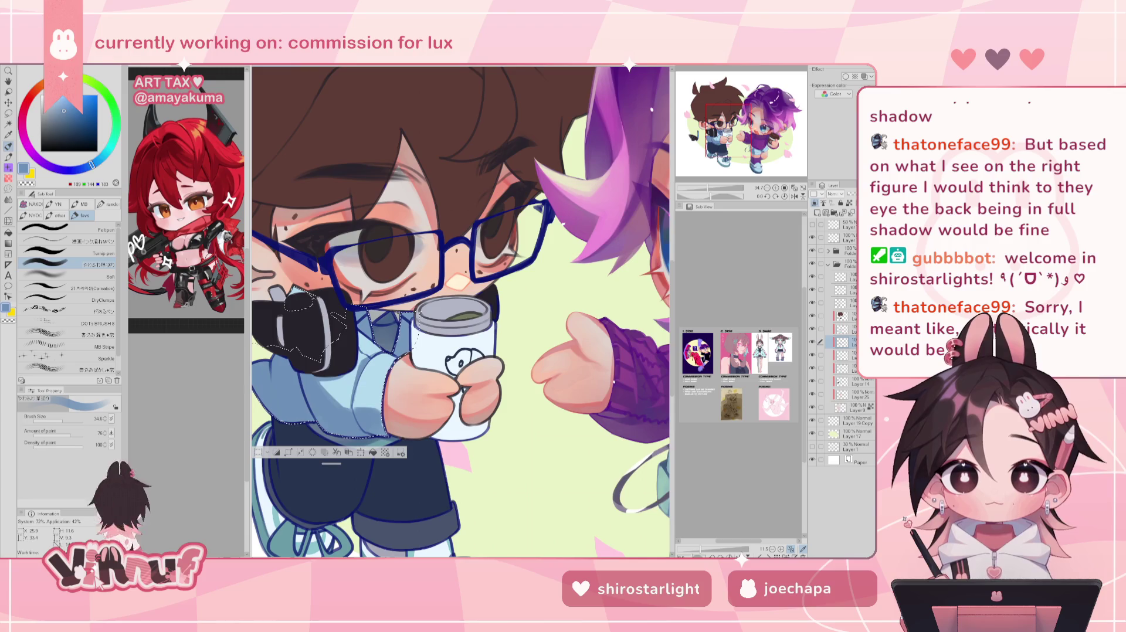
pyautogui.moveTo(707, 189); pyautogui.dragTo(703, 193)
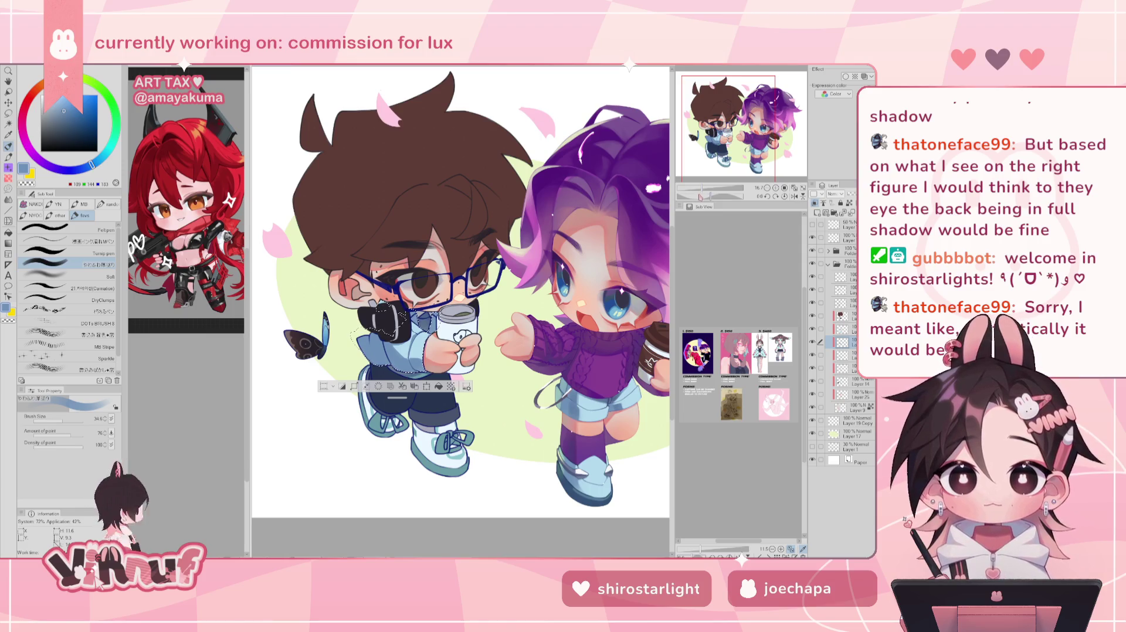
pyautogui.moveTo(702, 193); pyautogui.dragTo(708, 183)
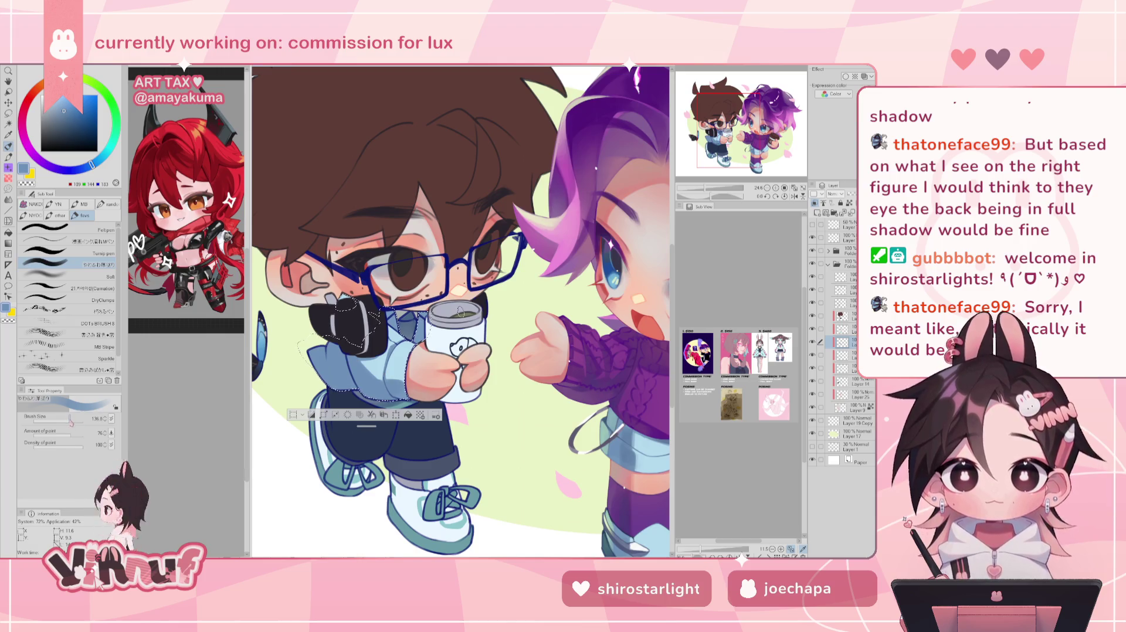
pyautogui.moveTo(69, 421); pyautogui.dragTo(70, 420)
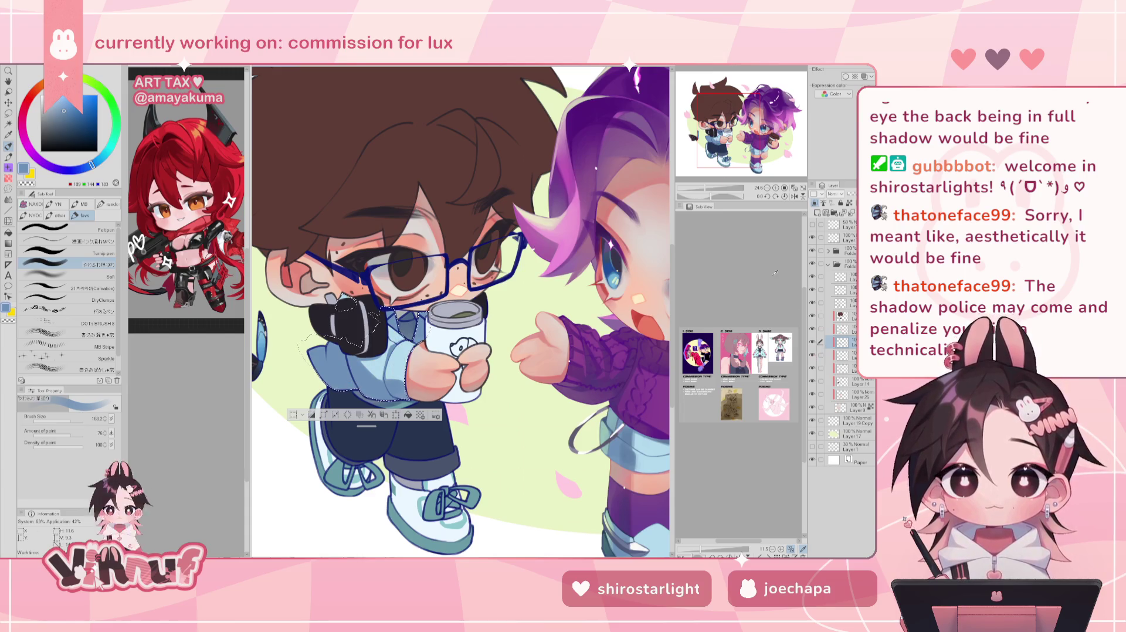
pyautogui.moveTo(711, 189); pyautogui.dragTo(698, 200)
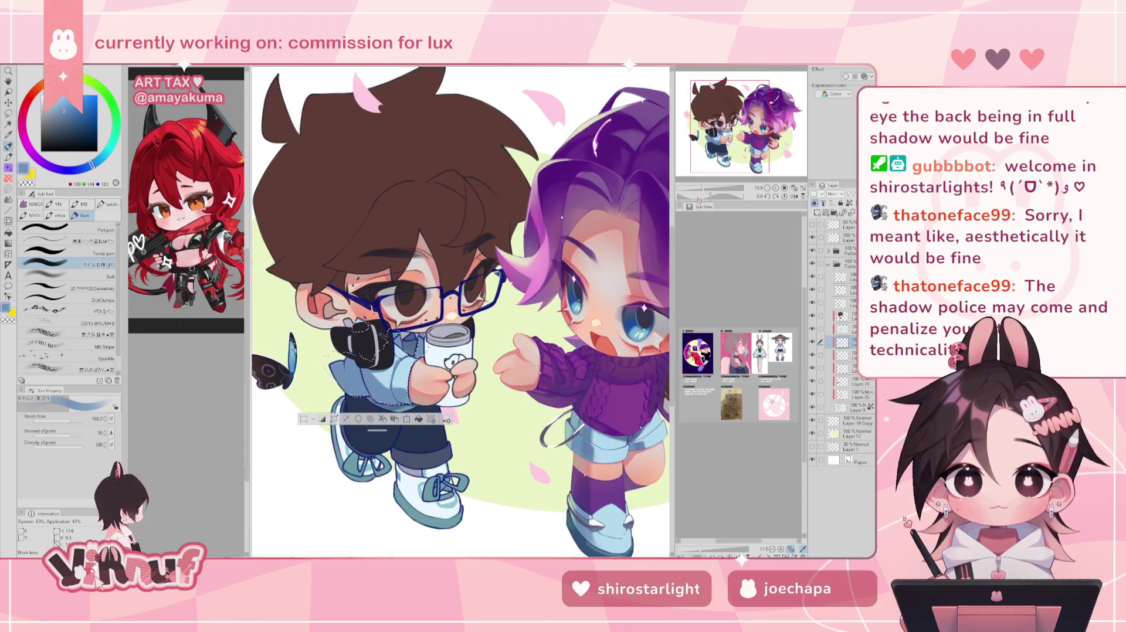
# - Sample a darker blue from the girl's outfit, adjust it slightly, and set brush size to about 20
pyautogui.keyDown('alt'); pyautogui.click(585, 452); pyautogui.keyUp('alt')
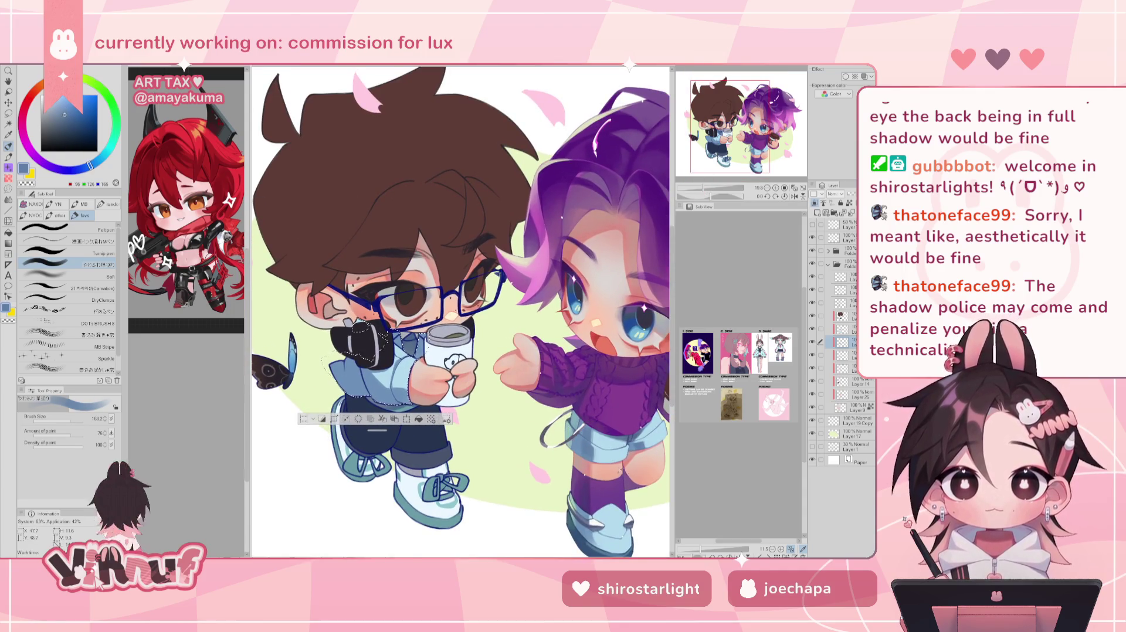
pyautogui.keyDown('alt'); pyautogui.click(639, 445); pyautogui.keyUp('alt')
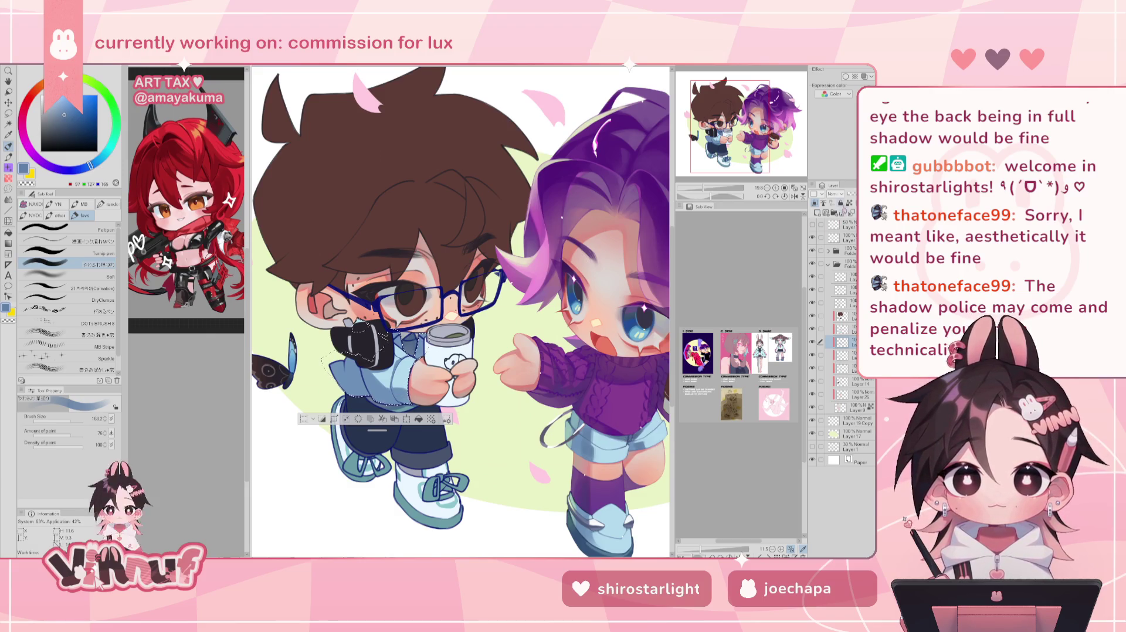
pyautogui.moveTo(709, 195); pyautogui.dragTo(697, 181)
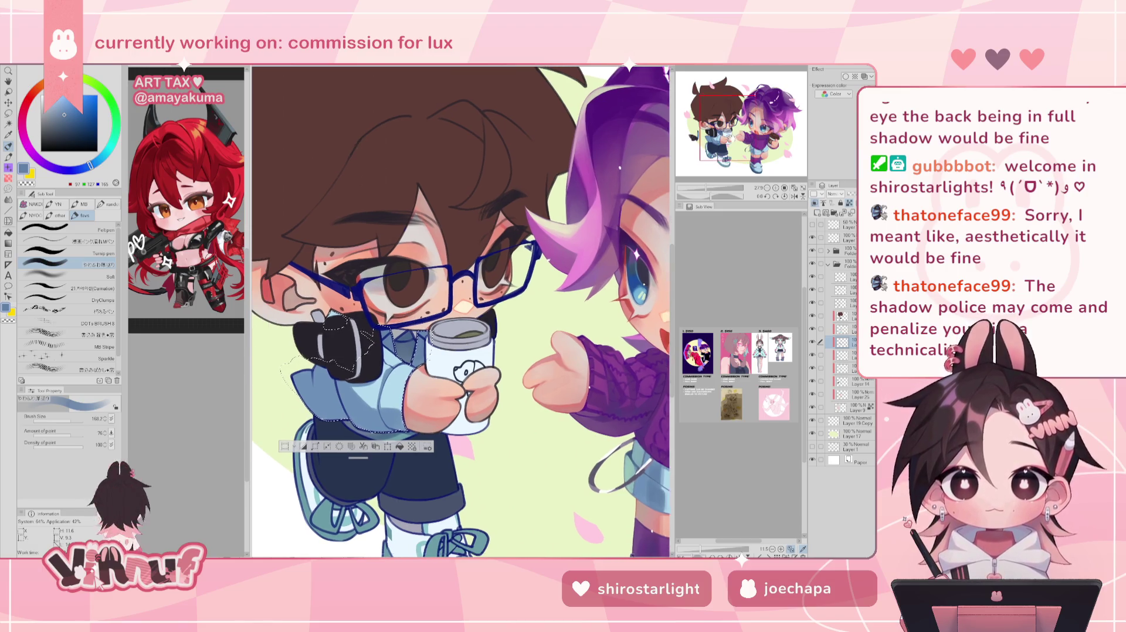
pyautogui.moveTo(460, 312); pyautogui.dragTo(504, 300)
pyautogui.moveTo(71, 421); pyautogui.dragTo(68, 421)
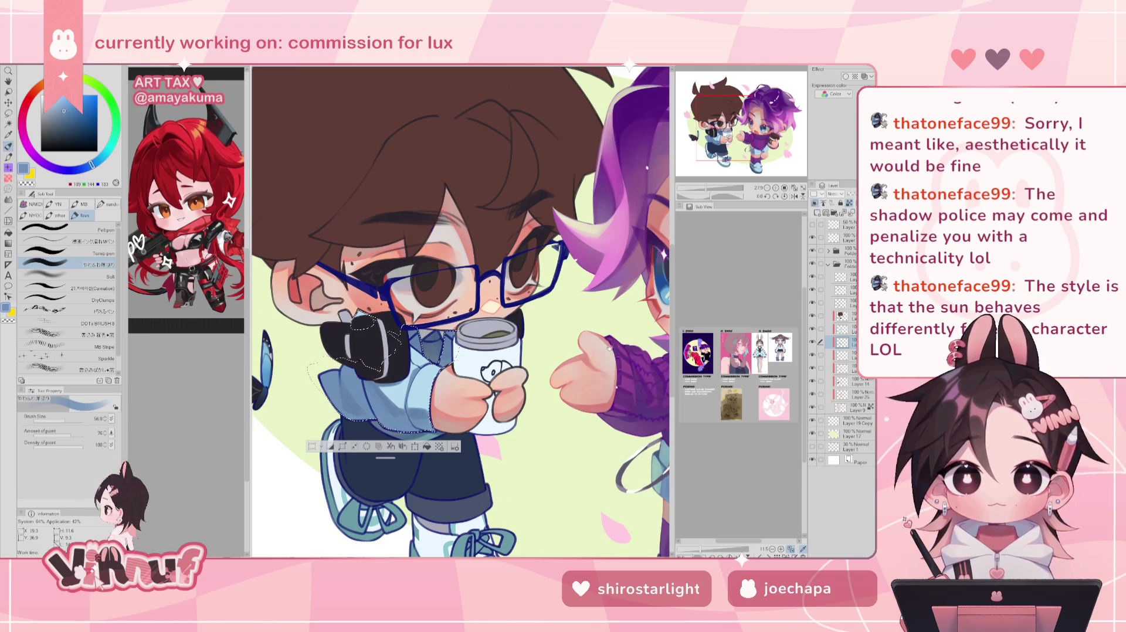
# - Eyedrop the dark shadow blue from the girl's shorts as the new drawing colour
pyautogui.moveTo(623, 315); pyautogui.dragTo(470, 227)
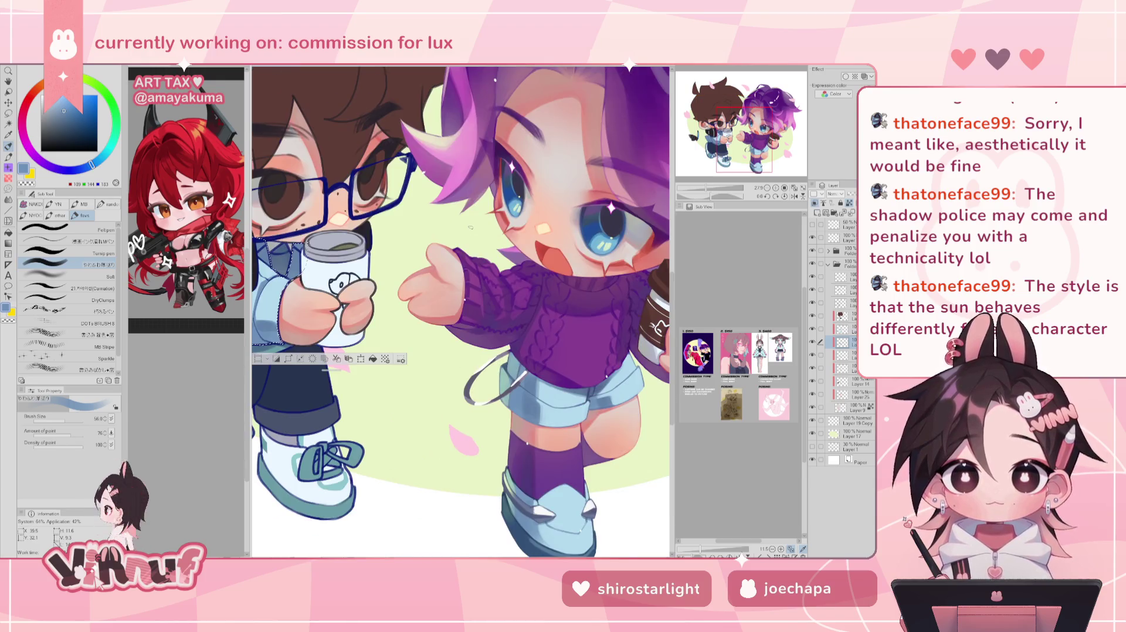
pyautogui.keyDown('alt'); pyautogui.click(599, 388); pyautogui.keyUp('alt')
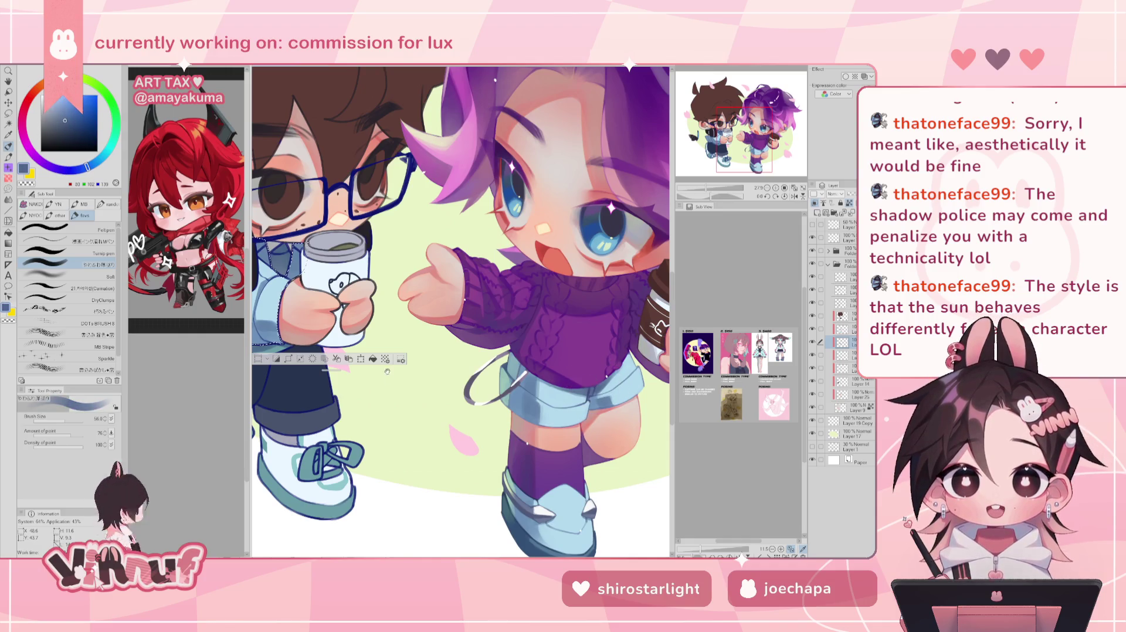
pyautogui.moveTo(343, 345); pyautogui.dragTo(447, 453)
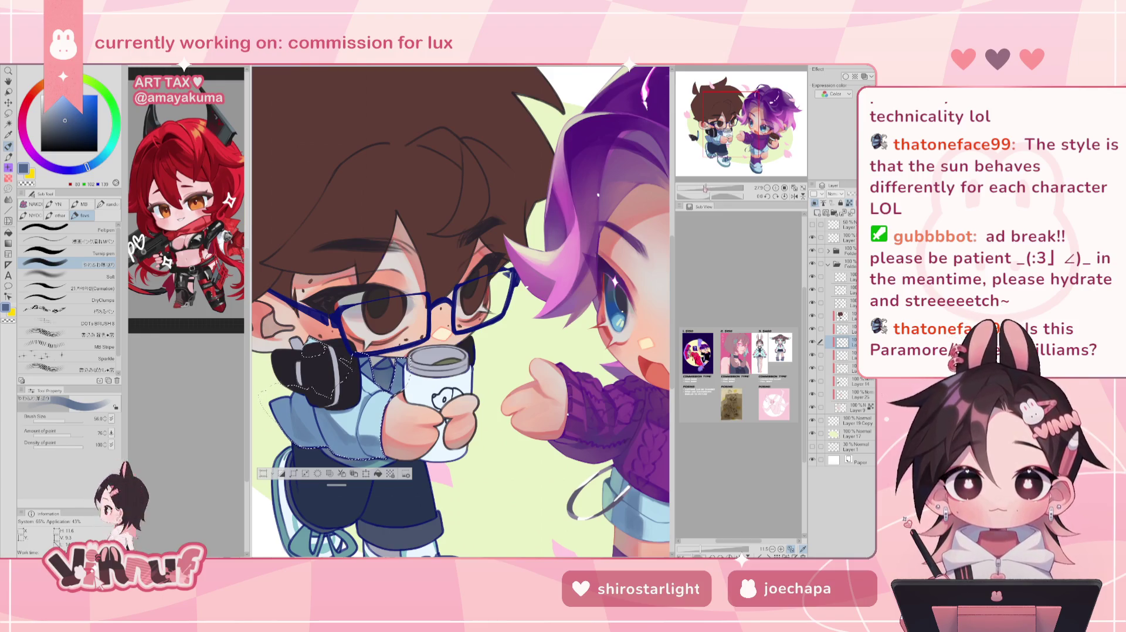
pyautogui.hotkey('ctrl', '0')
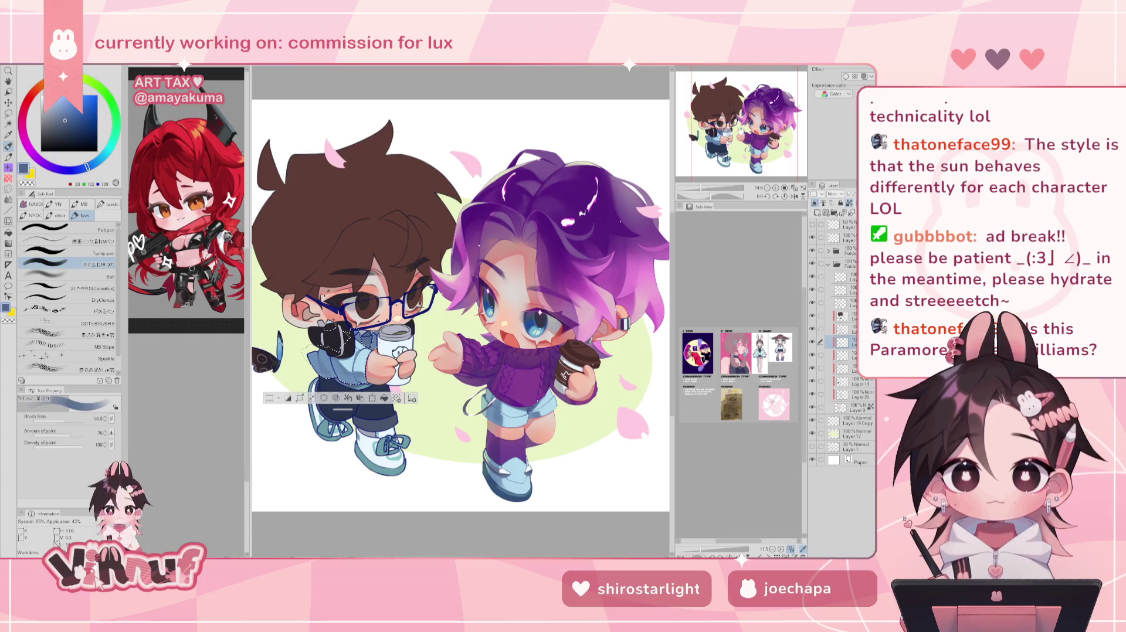
pyautogui.scroll(2, 287, 258)
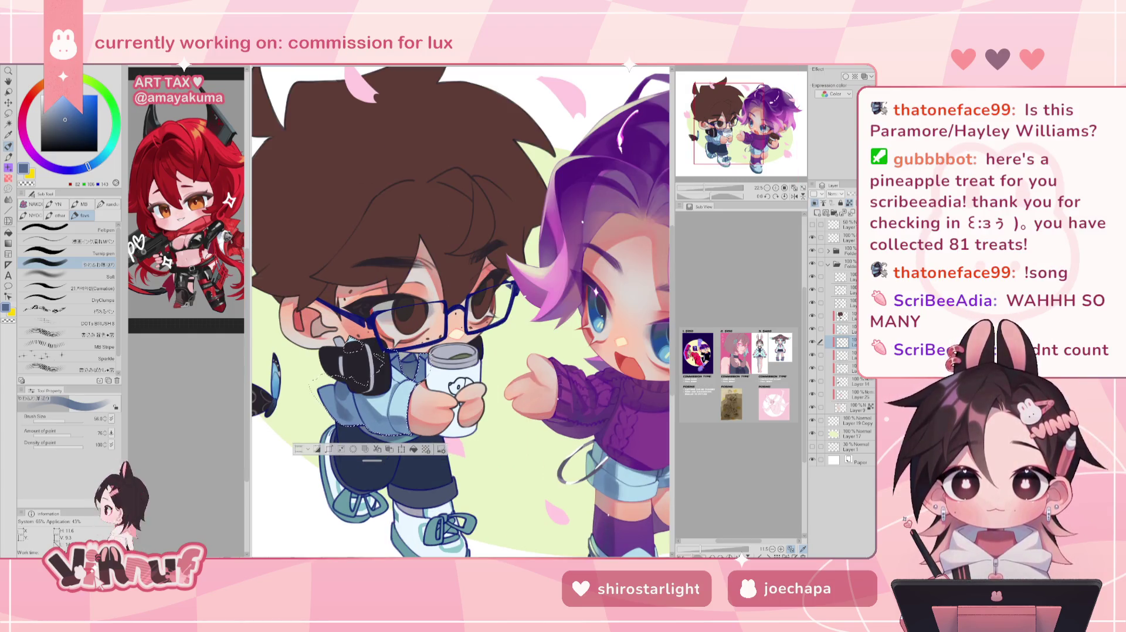
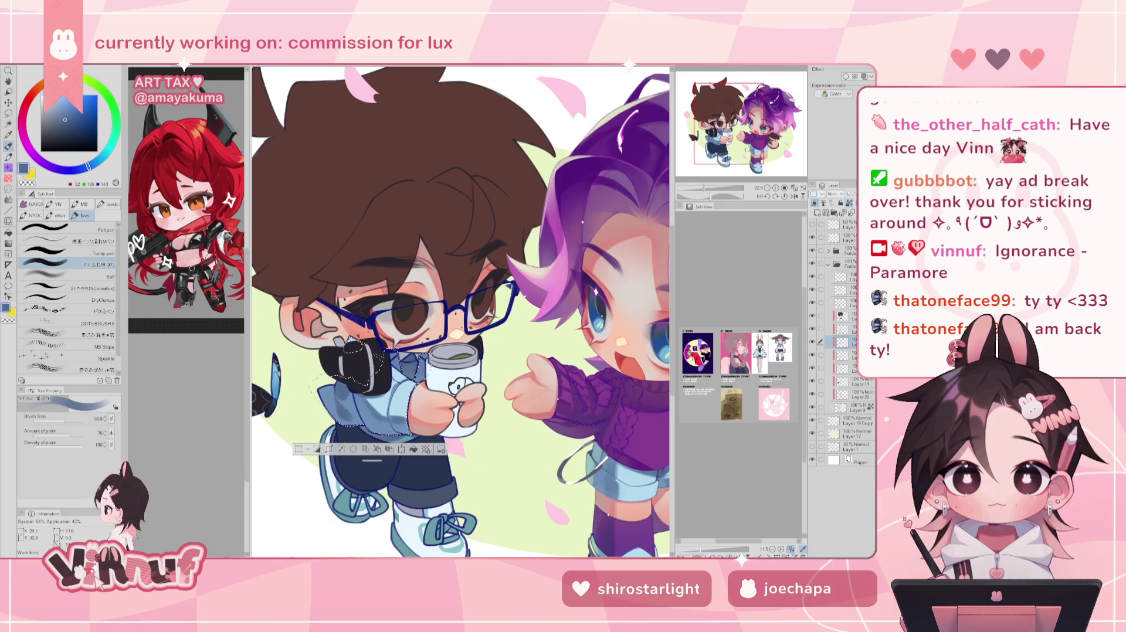
# - Sample the shorts' light blue, enlarge the brush to about 104, and zoom onto the brown-haired character's arm
pyautogui.hotkey('ctrl', '0')
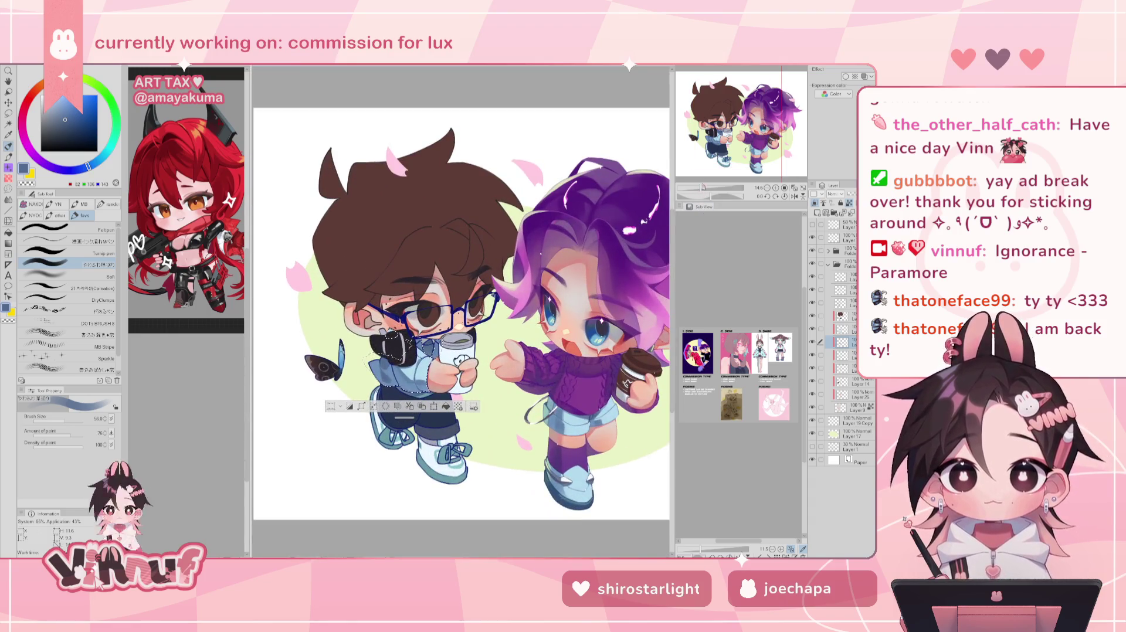
pyautogui.moveTo(457, 311); pyautogui.dragTo(431, 296)
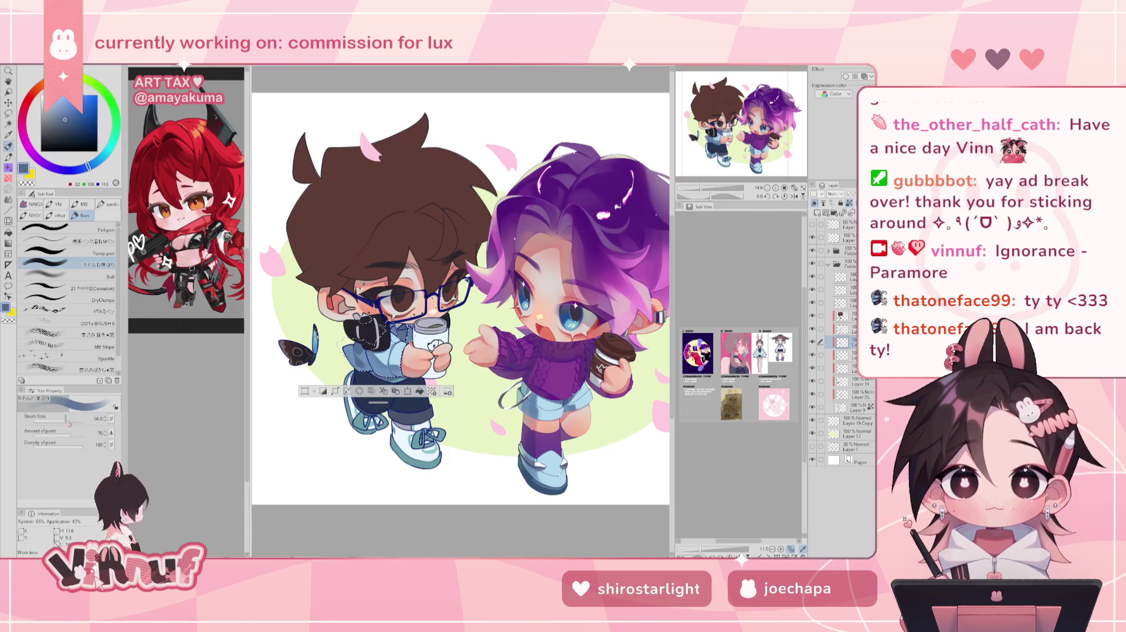
pyautogui.keyDown('alt'); pyautogui.click(517, 397); pyautogui.keyUp('alt')
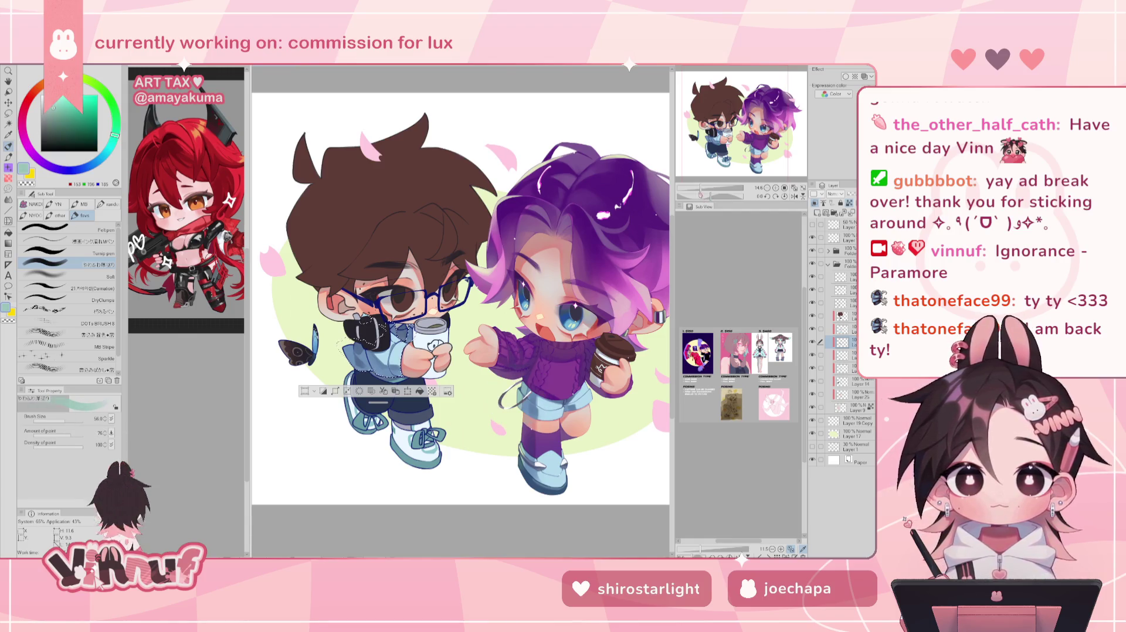
pyautogui.hotkey('ctrl', '+')
pyautogui.click(69, 421)
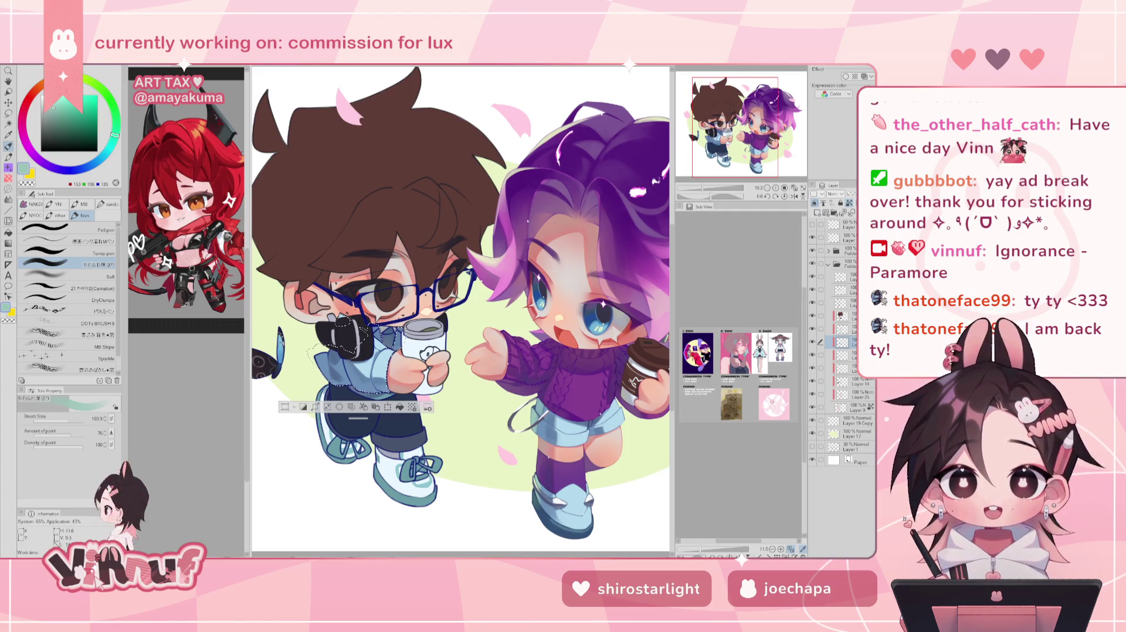
pyautogui.moveTo(705, 189); pyautogui.dragTo(712, 193)
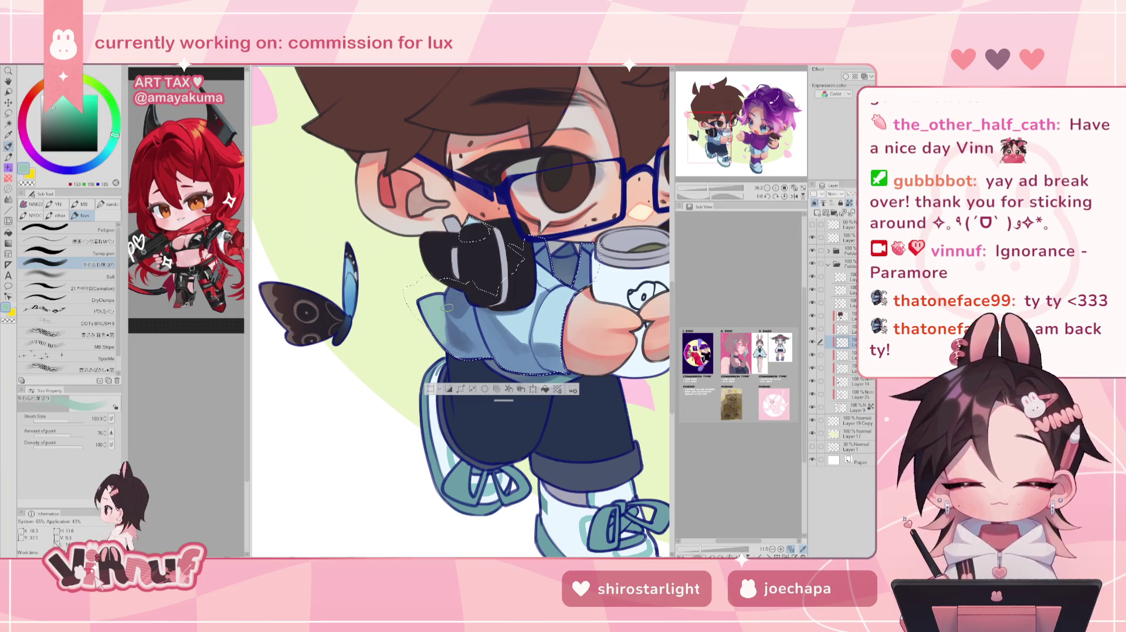
pyautogui.moveTo(528, 293); pyautogui.dragTo(276, 281)
pyautogui.moveTo(364, 282); pyautogui.dragTo(391, 278)
pyautogui.scroll(3, 411, 264)
pyautogui.scroll(2, 411, 264)
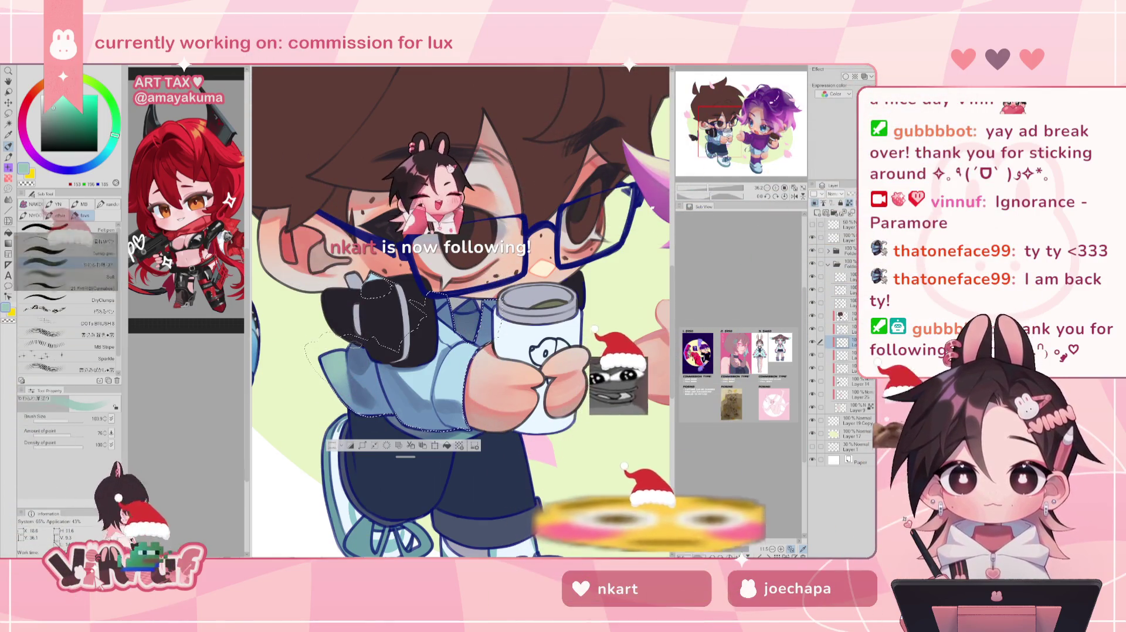
pyautogui.press('h')
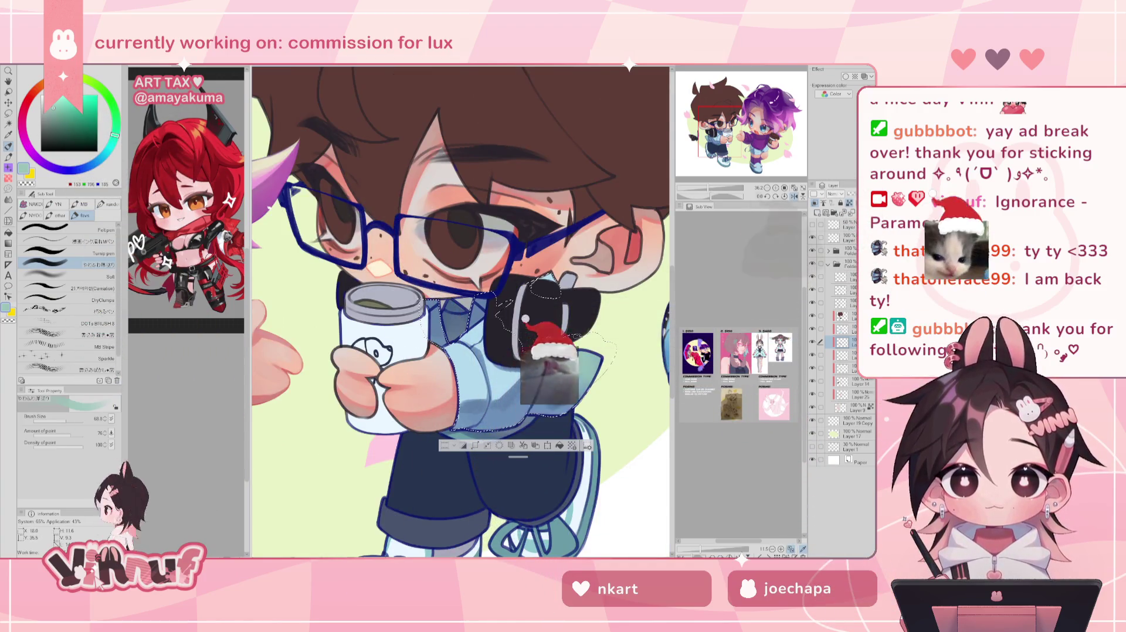
pyautogui.press('h')
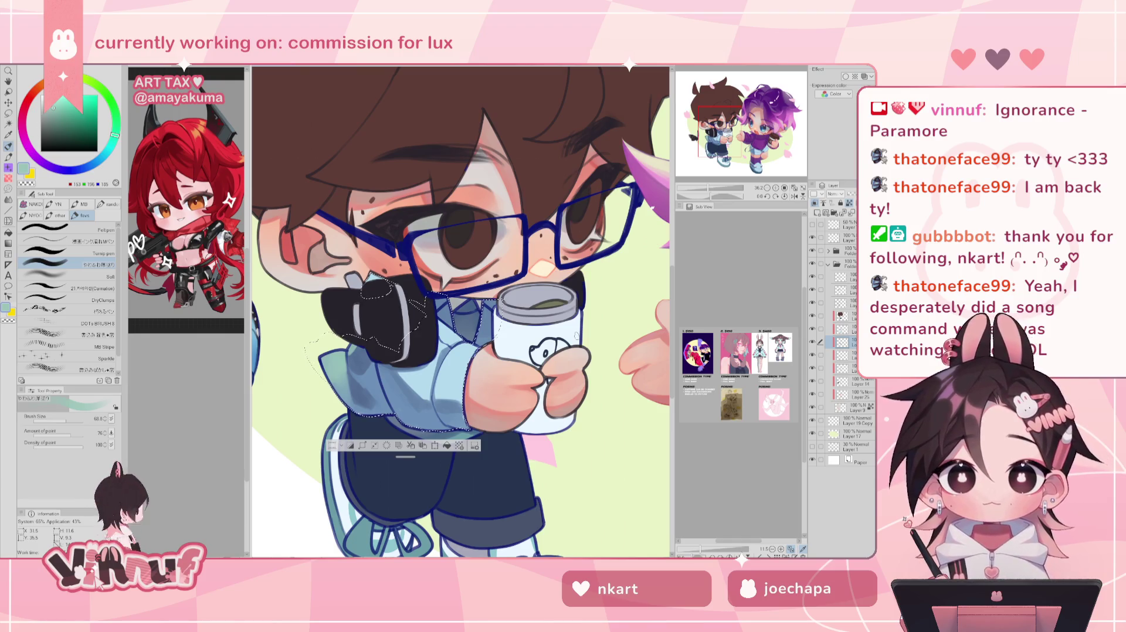
pyautogui.moveTo(709, 188); pyautogui.dragTo(710, 177)
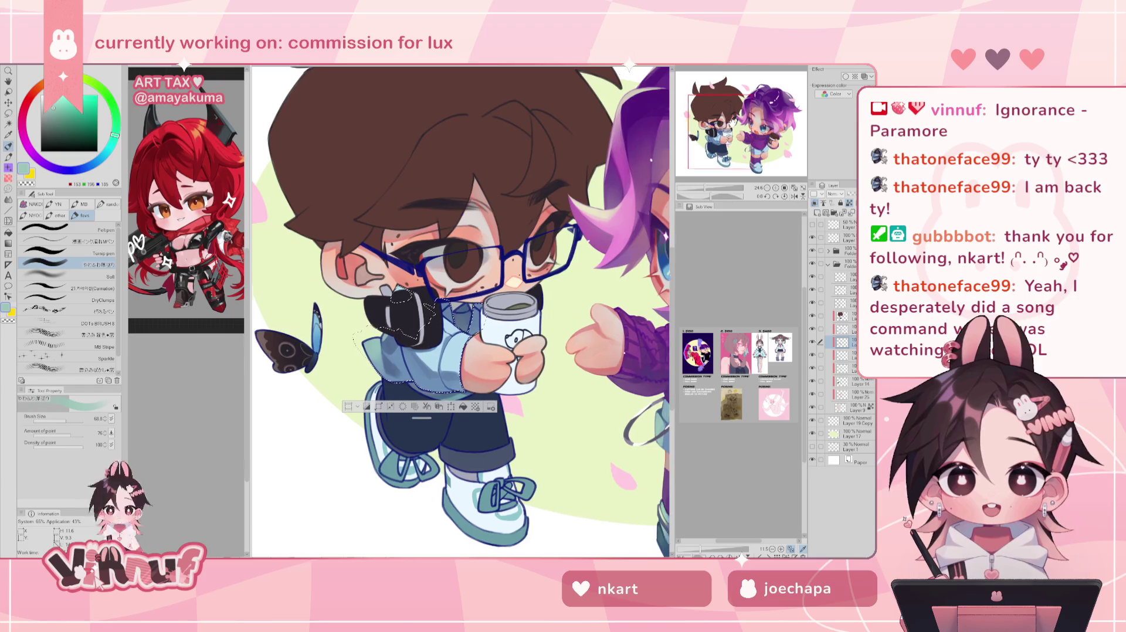
# - Try a muted blue, then sample the shirt's light blue-grey and a mint shade
pyautogui.moveTo(732, 124); pyautogui.dragTo(734, 120)
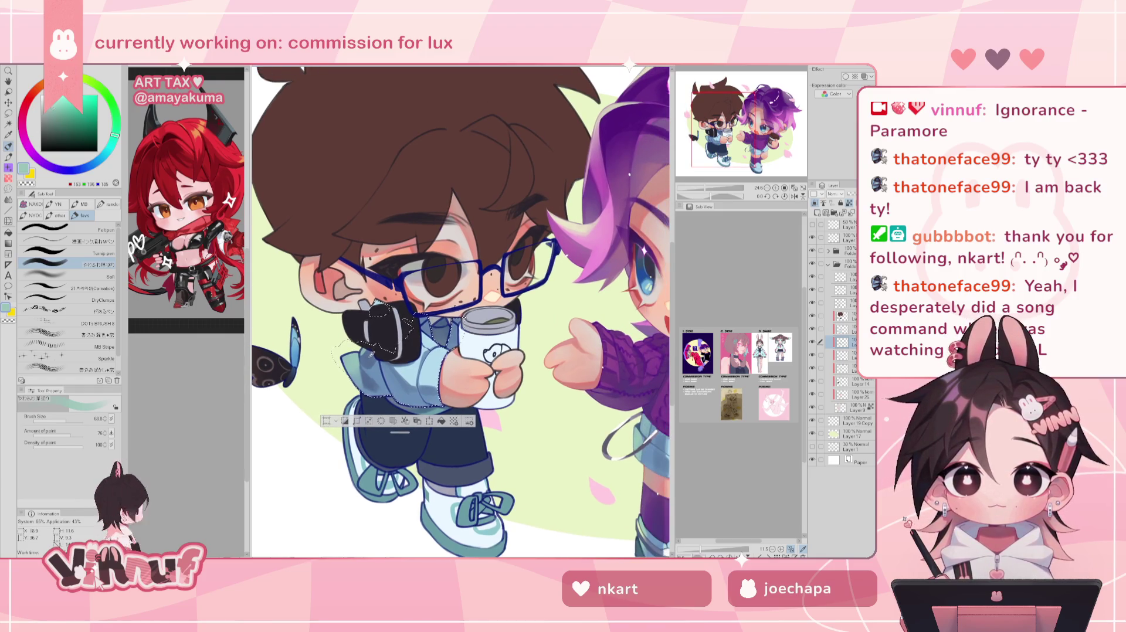
pyautogui.keyDown('alt'); pyautogui.click(382, 381); pyautogui.keyUp('alt')
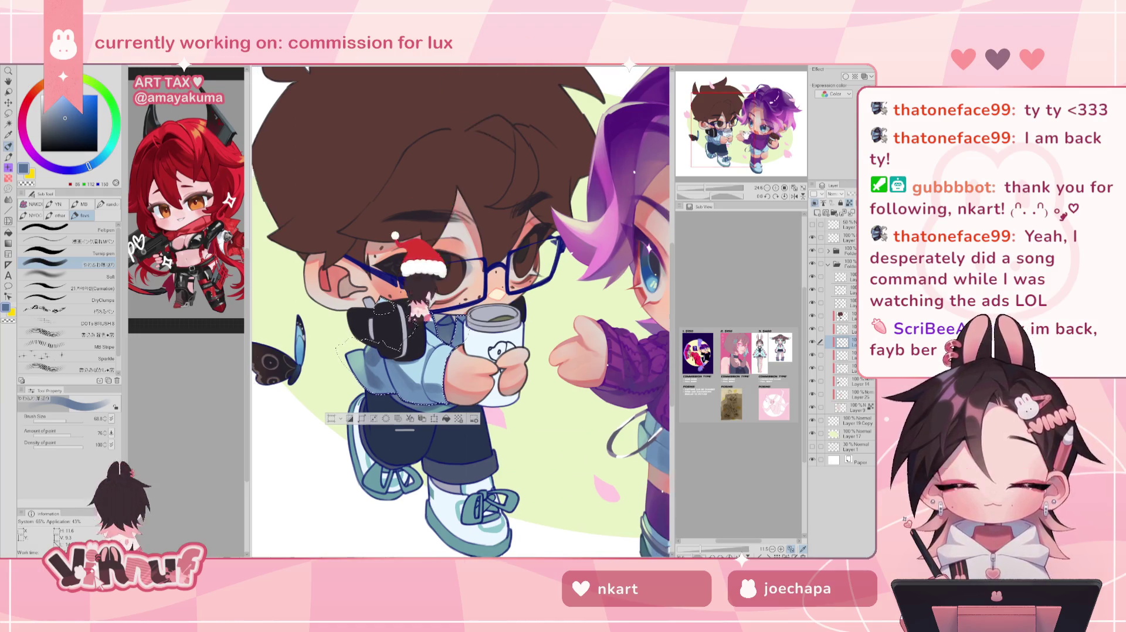
pyautogui.moveTo(460, 311); pyautogui.dragTo(437, 312)
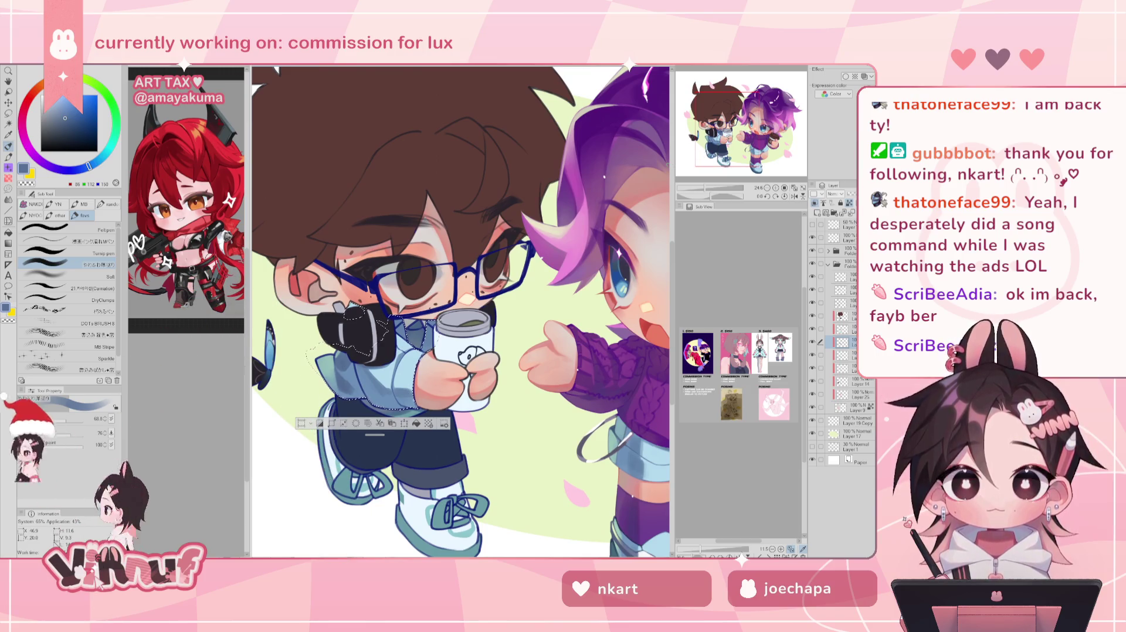
pyautogui.keyDown('alt'); pyautogui.click(622, 446); pyautogui.keyUp('alt')
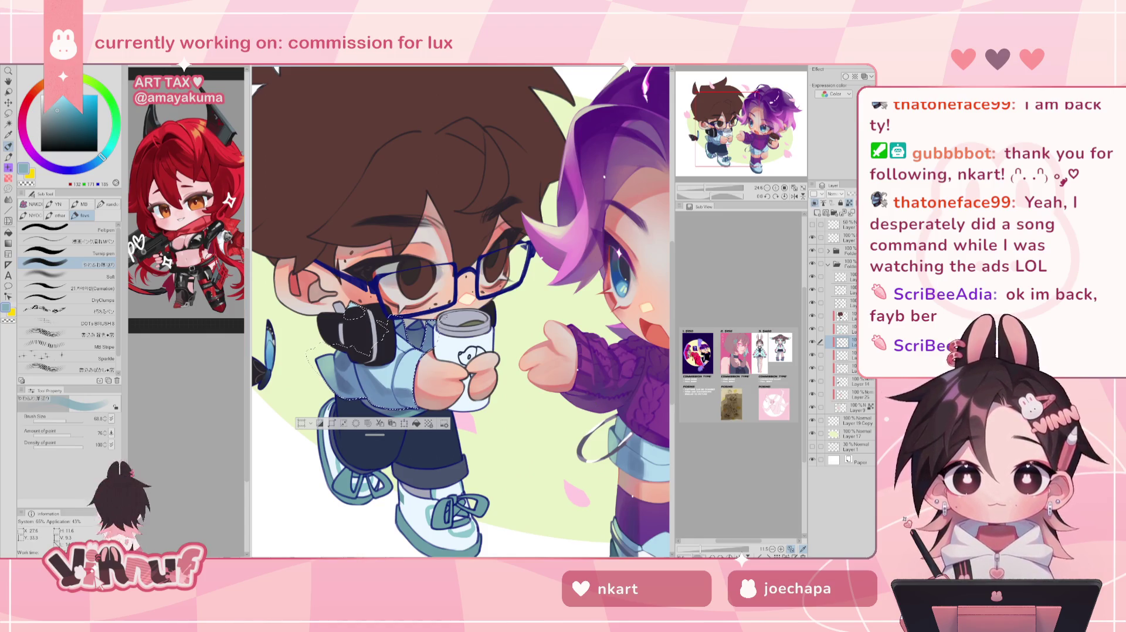
pyautogui.keyDown('alt'); pyautogui.click(613, 444); pyautogui.keyUp('alt')
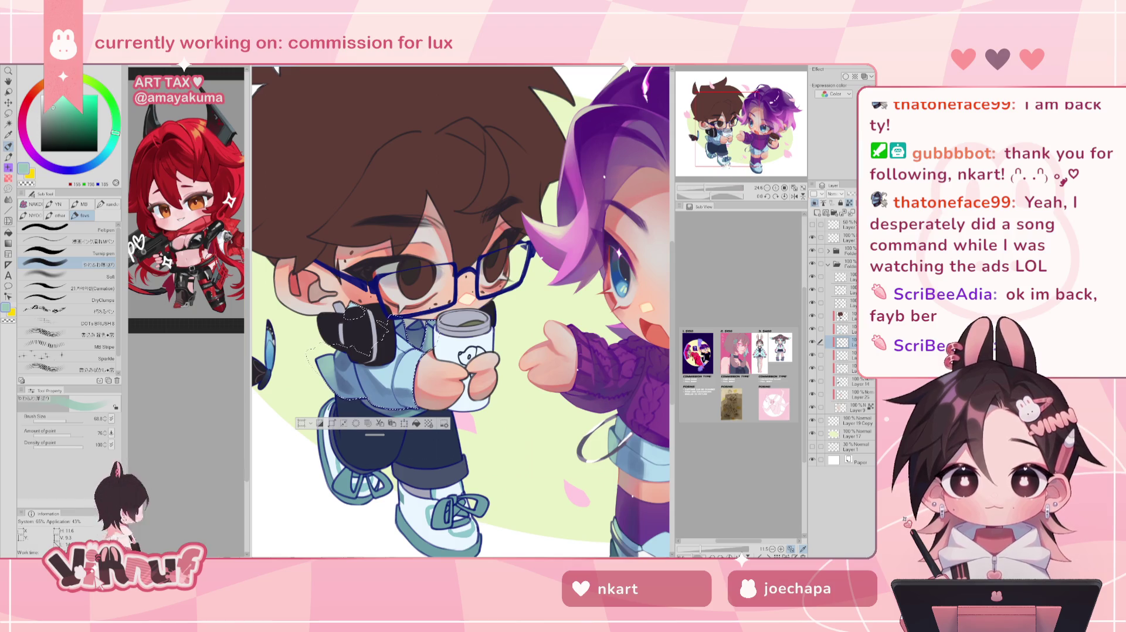
pyautogui.moveTo(710, 191); pyautogui.dragTo(707, 191)
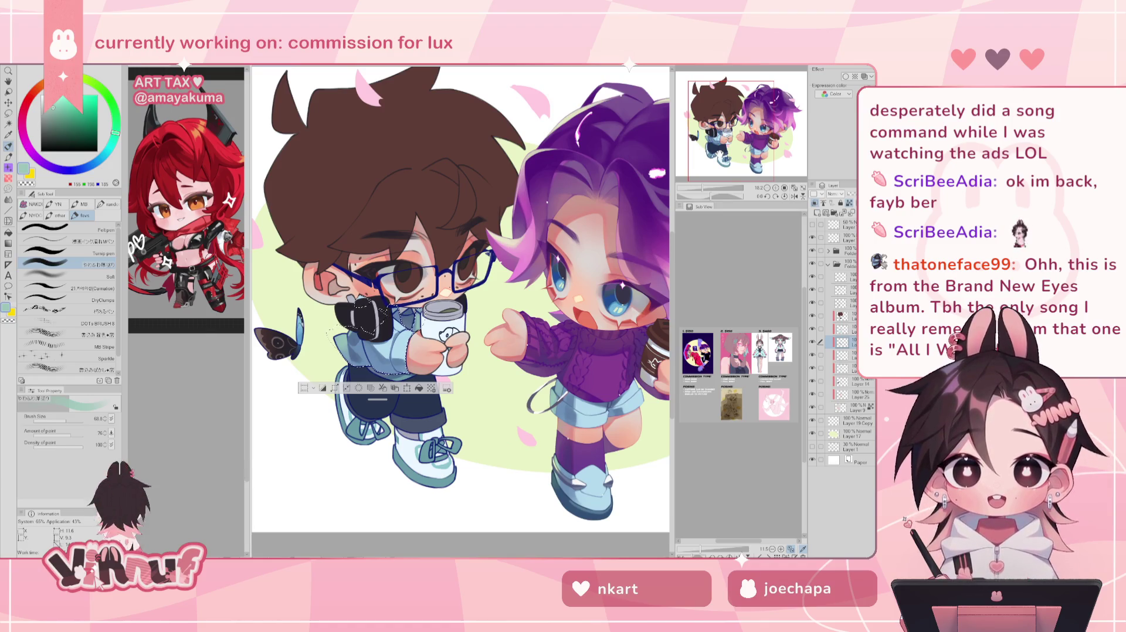
# - Zoom back in on the shirt and settle on a light teal drawing colour
pyautogui.scroll(-1, 460, 299)
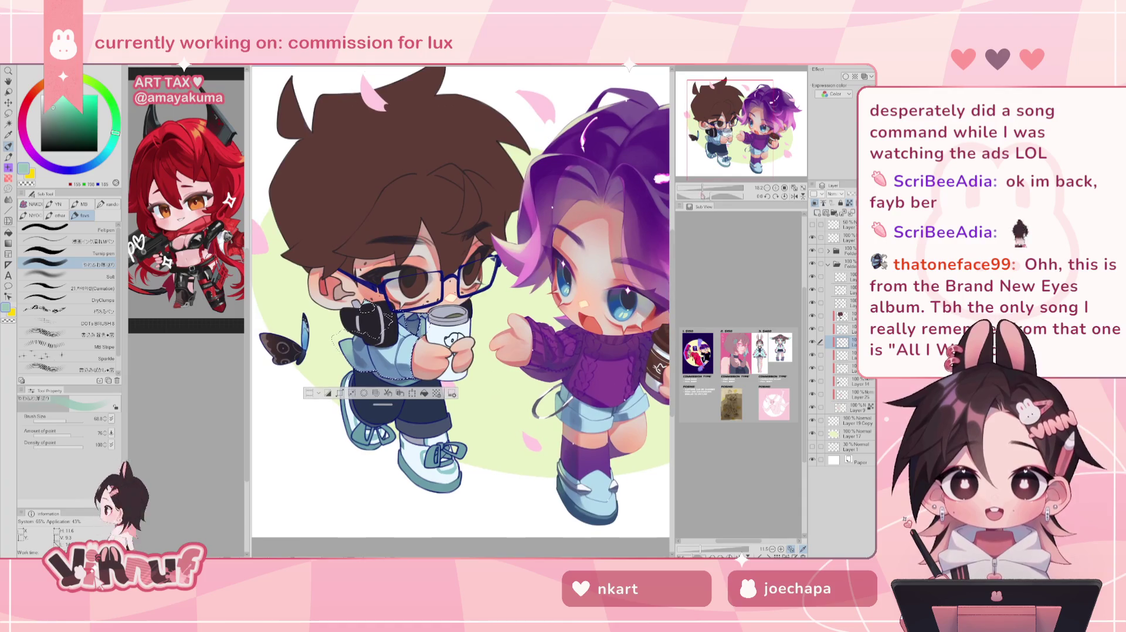
pyautogui.scroll(-1, 460, 299)
pyautogui.scroll(2, 460, 299)
pyautogui.scroll(1, 461, 299)
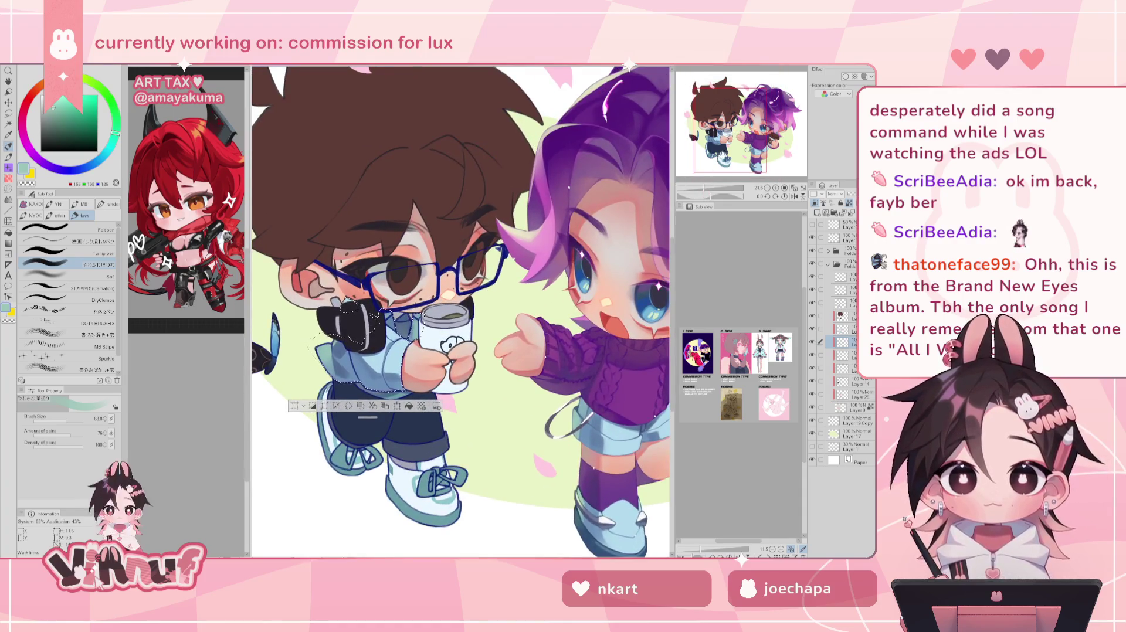
pyautogui.scroll(2, 460, 299)
pyautogui.scroll(1, 460, 300)
pyautogui.scroll(-1, 460, 299)
pyautogui.scroll(1, 460, 299)
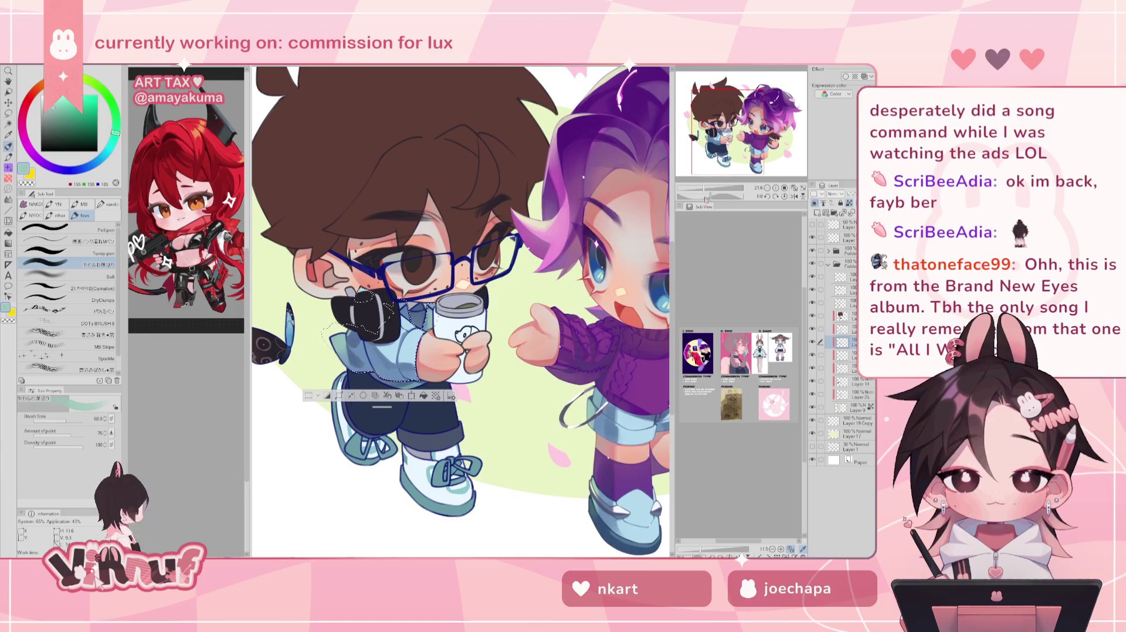
pyautogui.scroll(-2, 460, 299)
pyautogui.scroll(1, 461, 299)
pyautogui.scroll(2, 460, 299)
pyautogui.scroll(1, 460, 299)
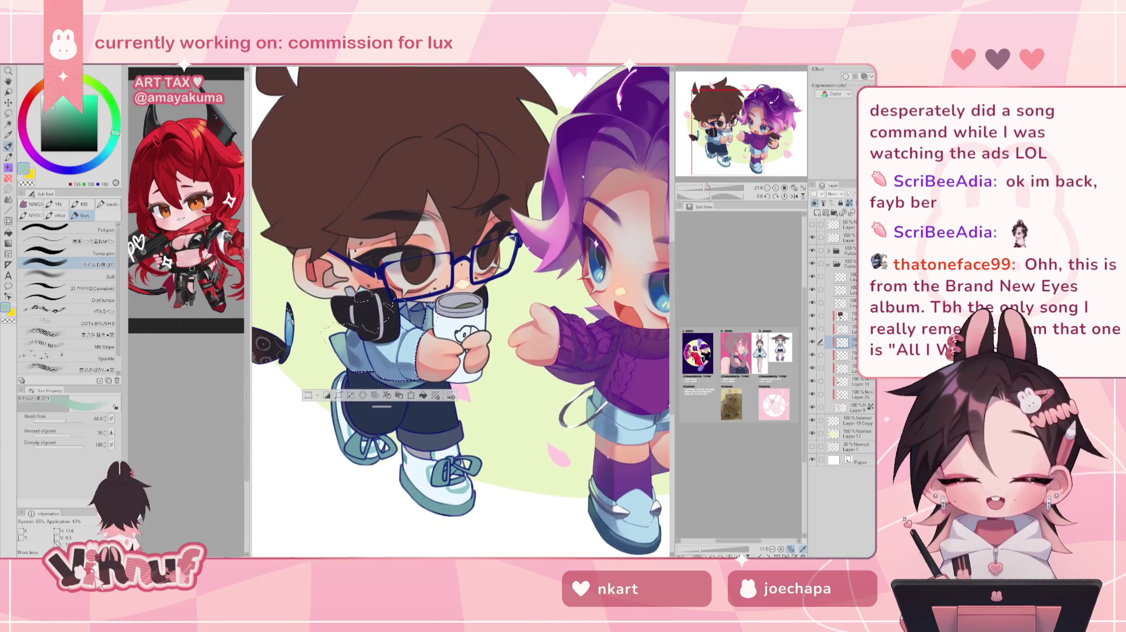
pyautogui.keyDown('alt'); pyautogui.click(434, 317); pyautogui.keyUp('alt')
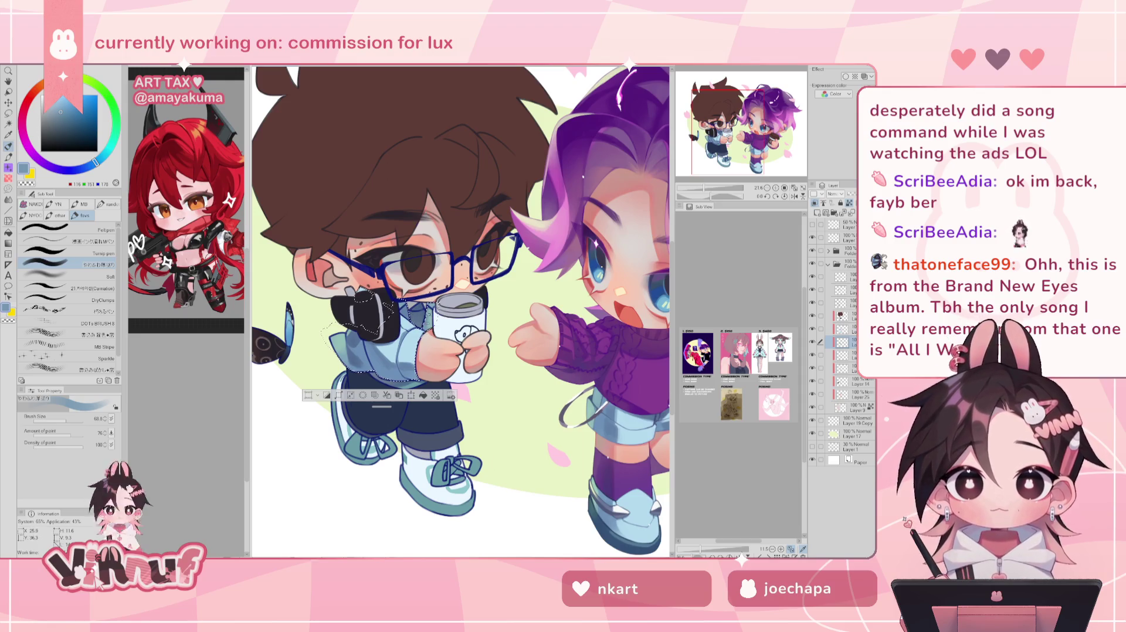
pyautogui.keyDown('alt'); pyautogui.click(440, 320); pyautogui.keyUp('alt')
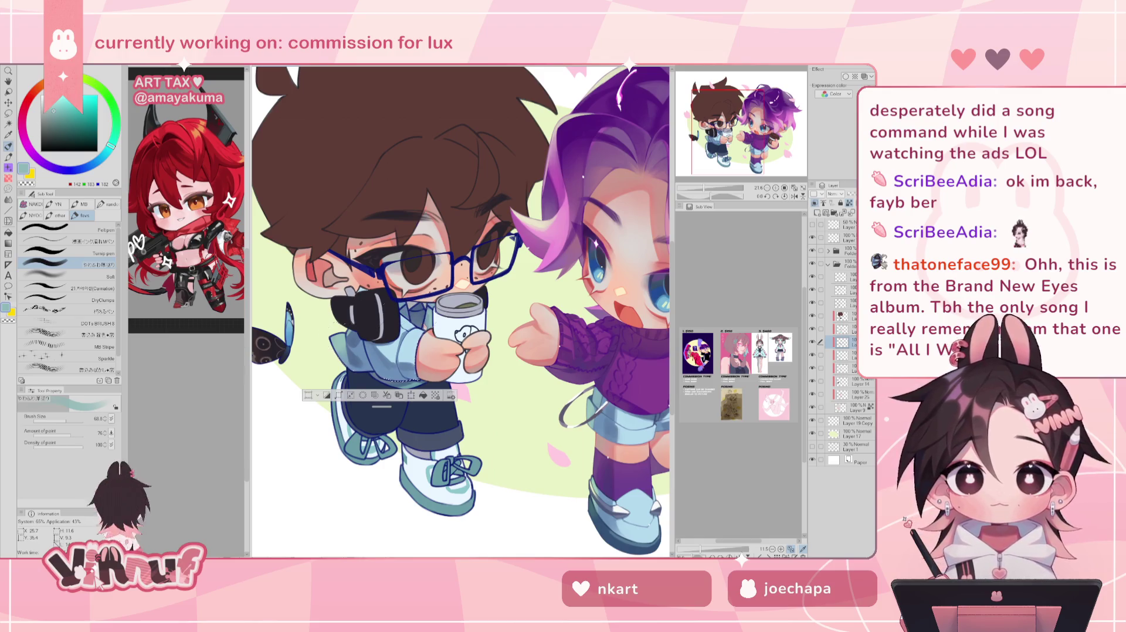
# - Clear the arm selection, then fit and mirror the canvas to review the illustration
pyautogui.hotkey('ctrl', 'd')
pyautogui.hotkey('ctrl', '-')
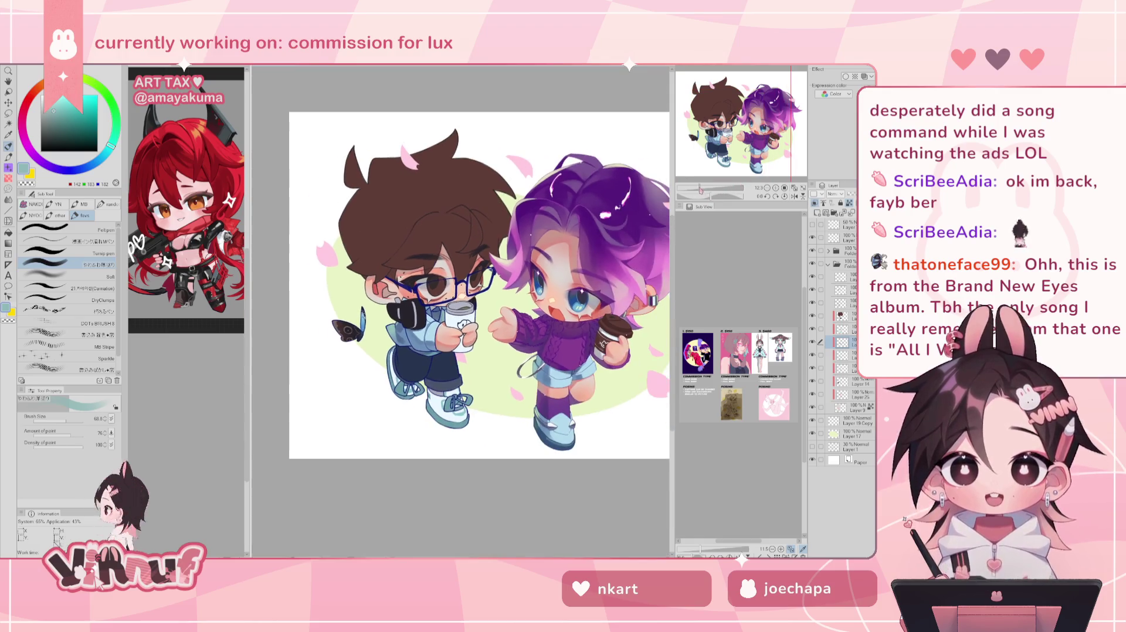
pyautogui.press('h')
pyautogui.press('h')
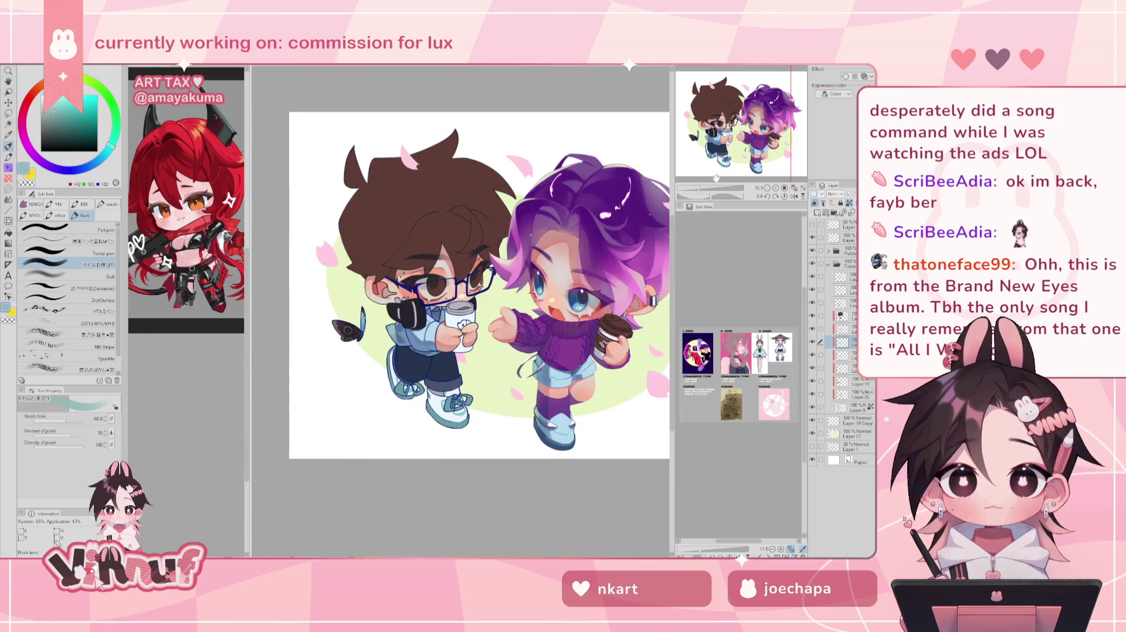
pyautogui.hotkey('ctrl', '+')
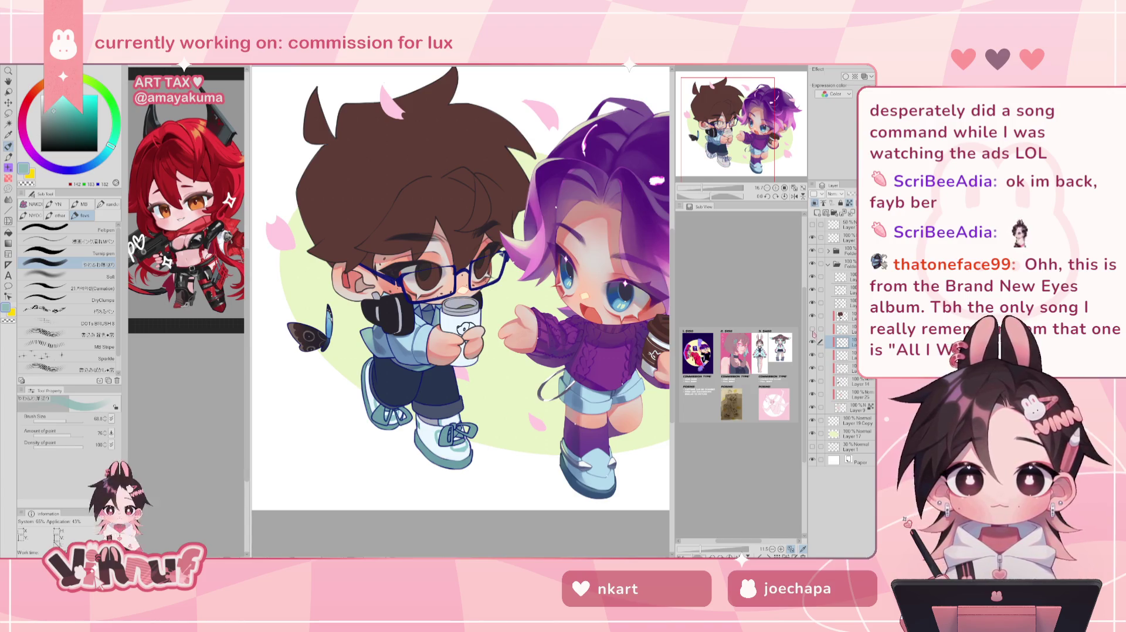
# - Select the layer one above in the Layer panel and zoom in
pyautogui.click(845, 329)
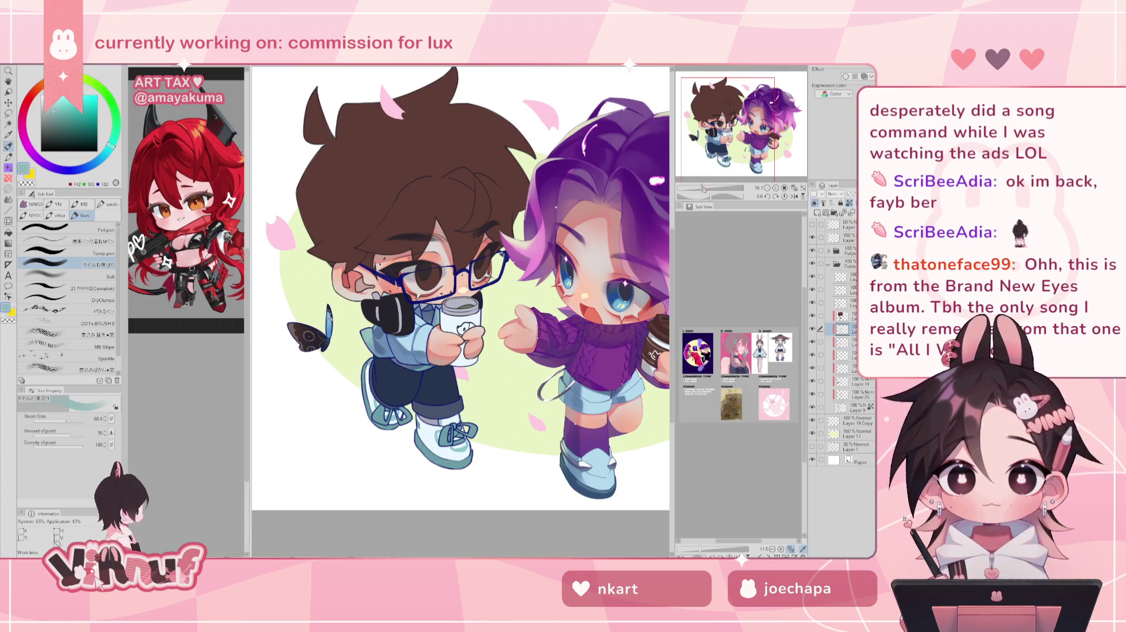
pyautogui.scroll(1, 461, 305)
pyautogui.scroll(1, 460, 305)
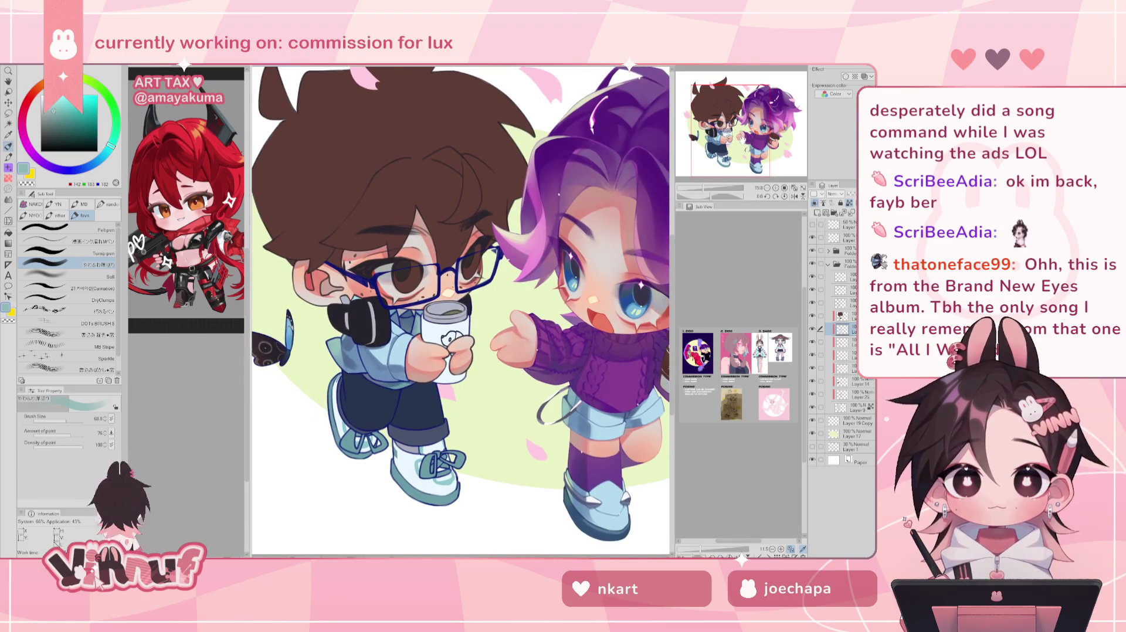
# - Toggle the cup, lenses, hands and shoes fill layer on and off to compare
pyautogui.click(813, 329)
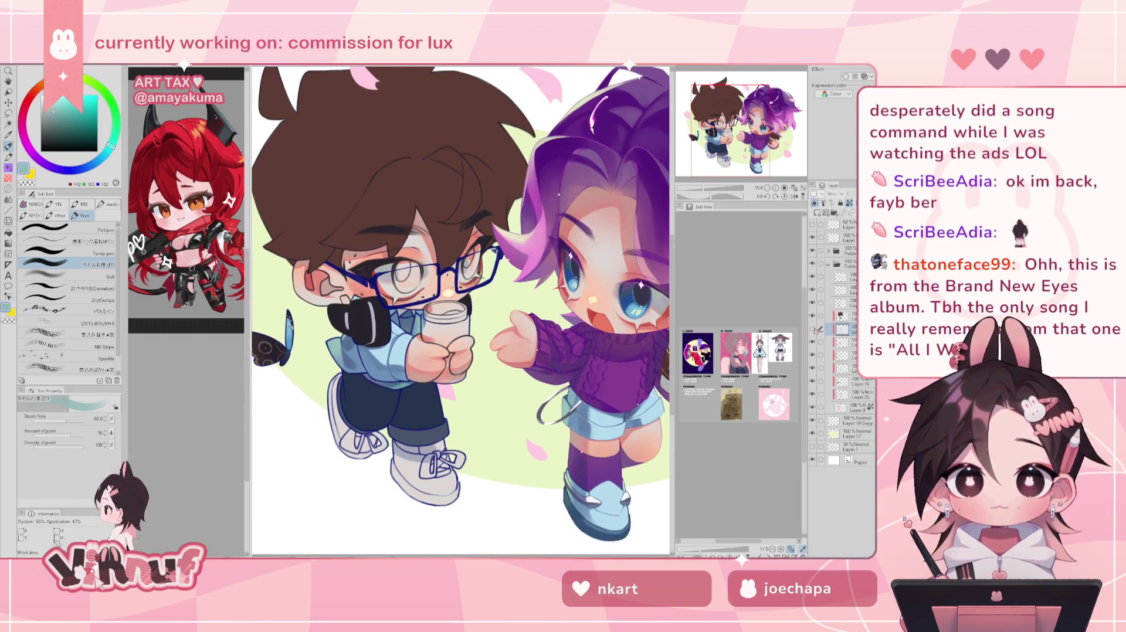
pyautogui.click(813, 329)
pyautogui.click(813, 329)
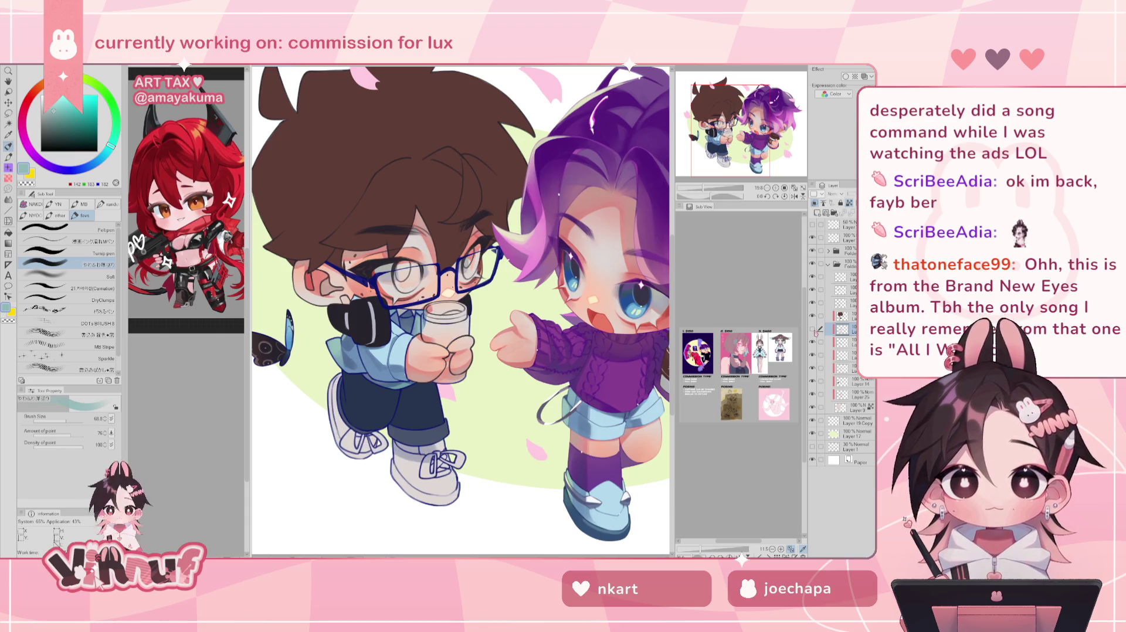
pyautogui.click(813, 329)
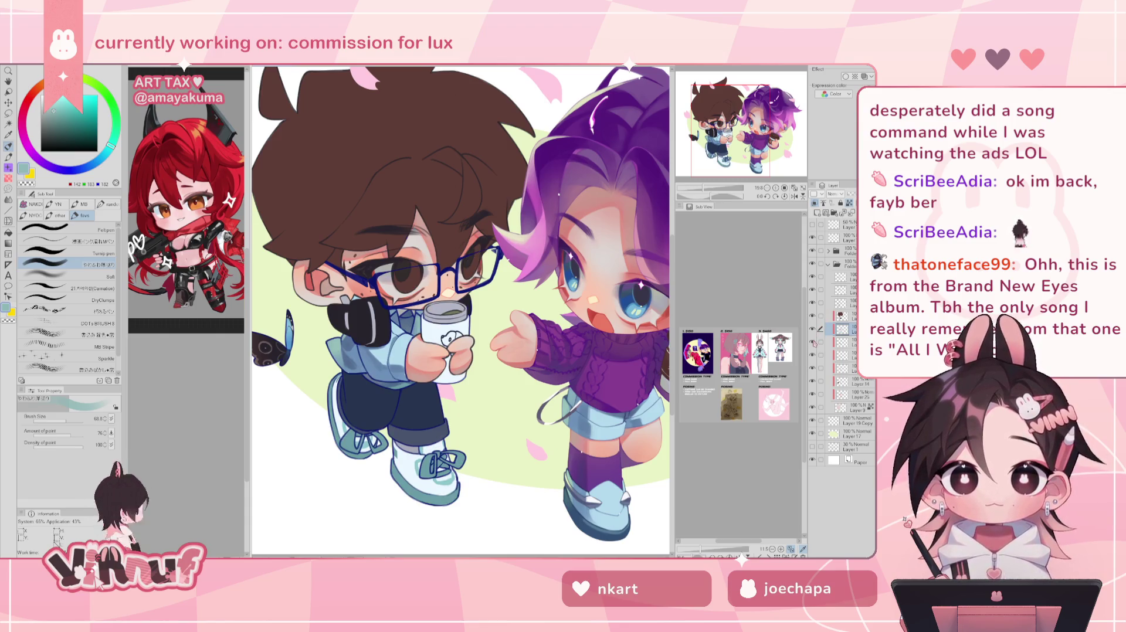
pyautogui.click(813, 329)
pyautogui.click(813, 329)
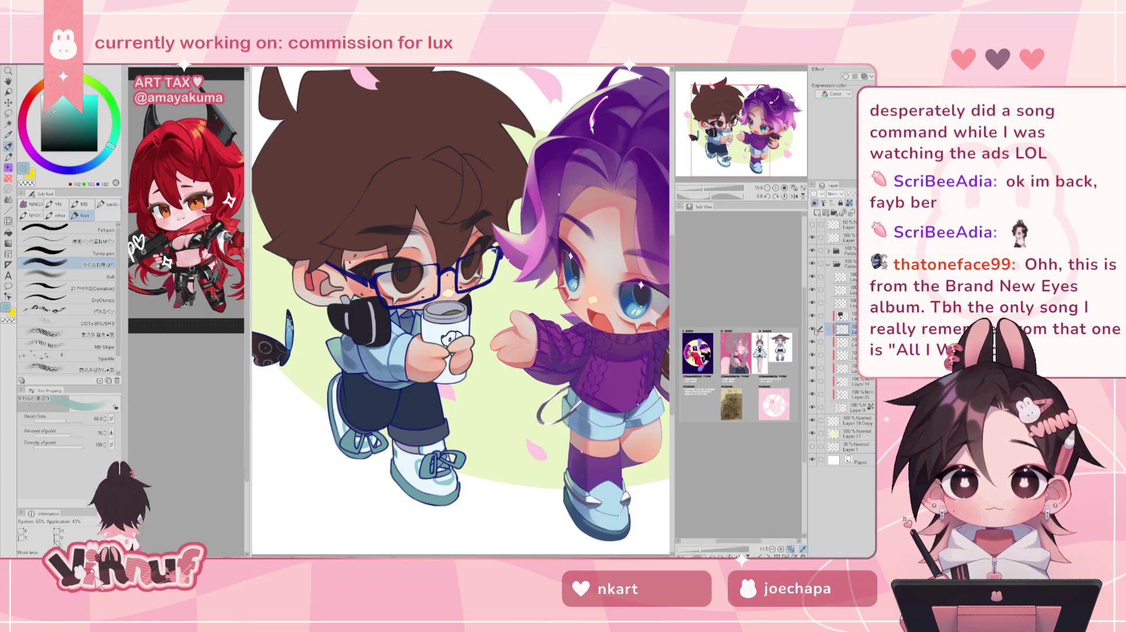
pyautogui.click(813, 330)
pyautogui.click(813, 329)
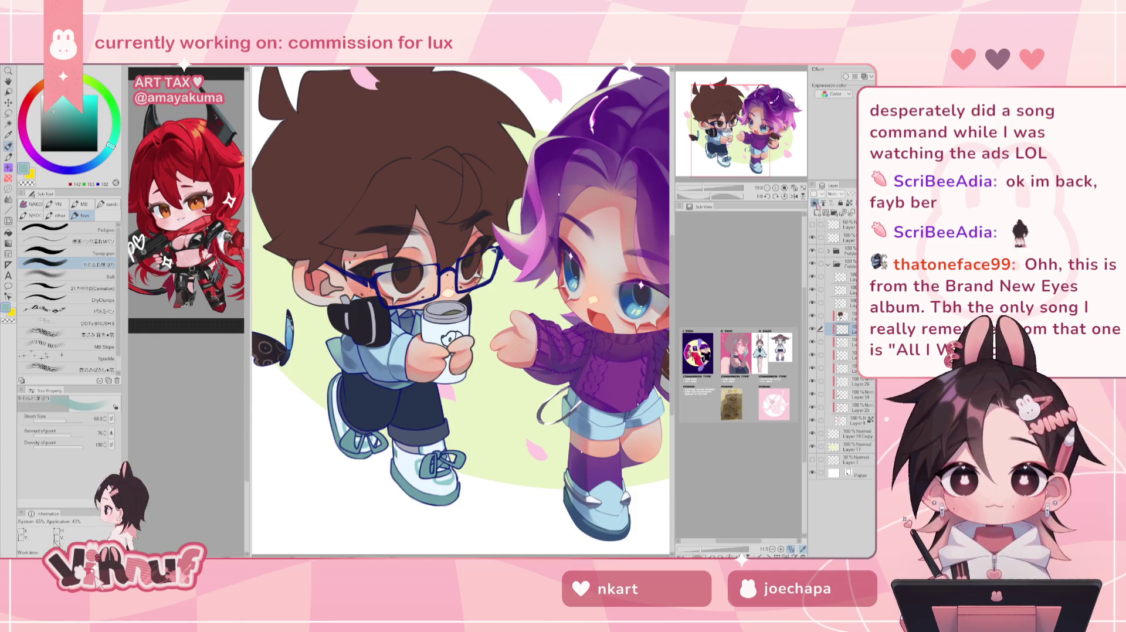
# - Flick the brown hair layer's visibility, then make a selection from the chosen layer's contents
pyautogui.click(814, 206)
pyautogui.click(815, 206)
pyautogui.rightClick(849, 343)
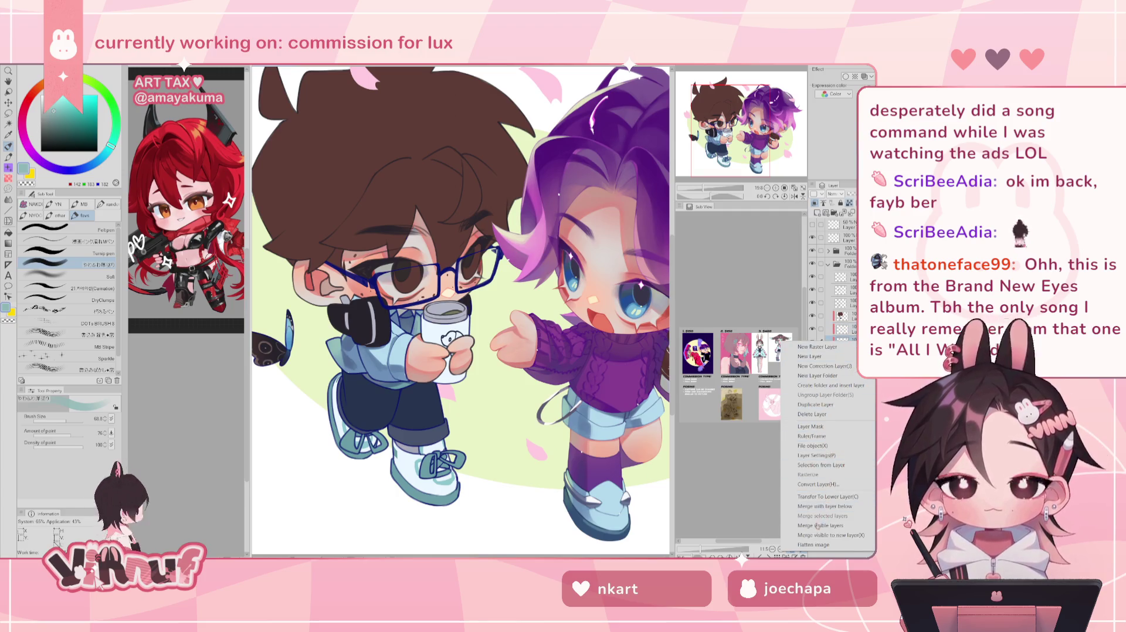
pyautogui.moveTo(821, 466)
pyautogui.click(749, 467)
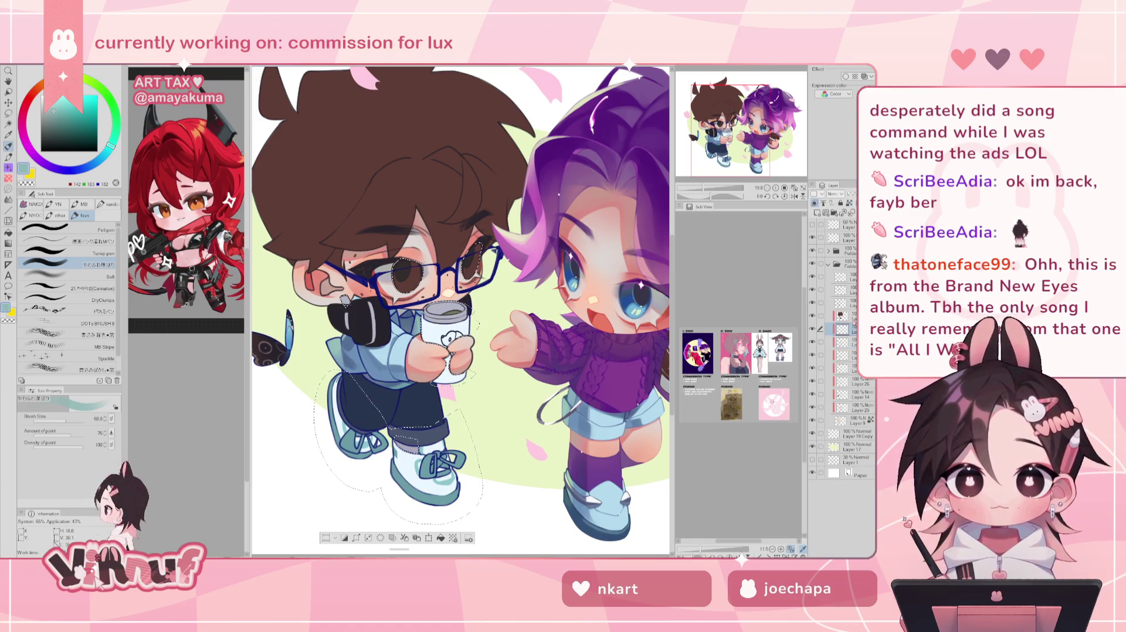
# - Zoom in and recentre the view on both characters with the layer selection active
pyautogui.scroll(1, 460, 311)
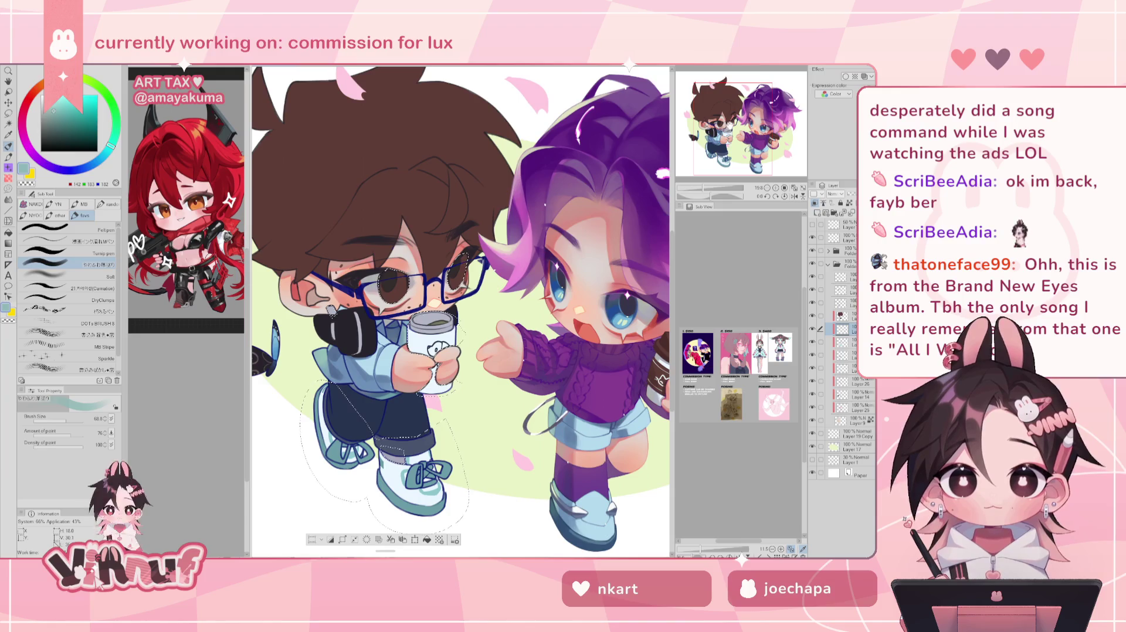
pyautogui.scroll(1, 460, 311)
pyautogui.scroll(1, 461, 311)
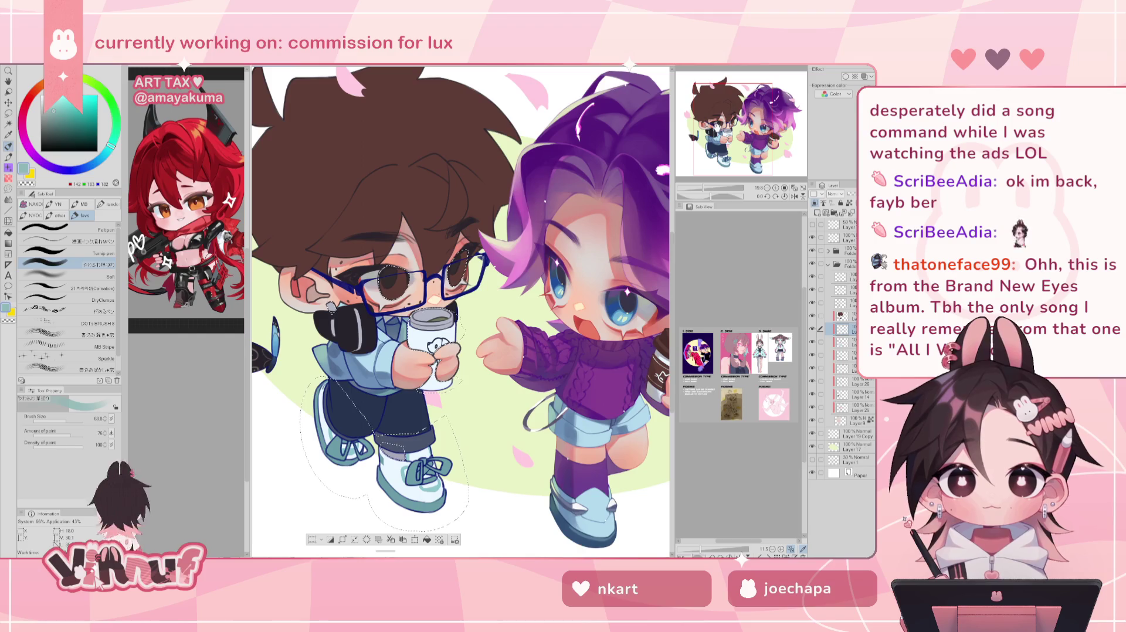
pyautogui.moveTo(460, 310); pyautogui.dragTo(485, 288)
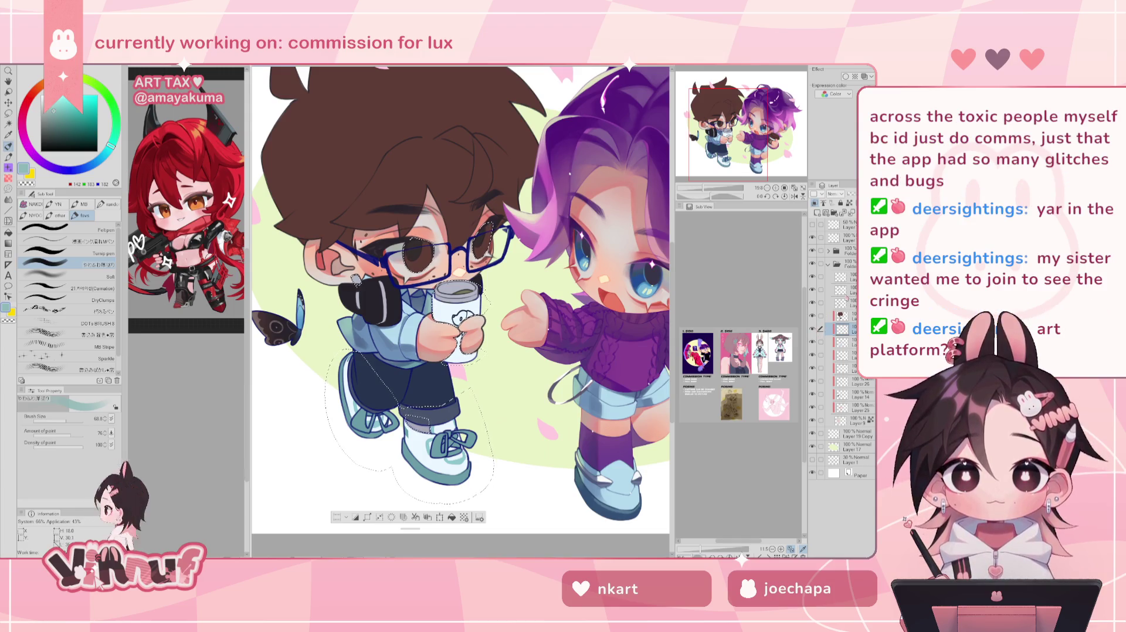
# - Zoom and pan across the artwork, then set the brush size to about 291.6
pyautogui.scroll(1, 460, 299)
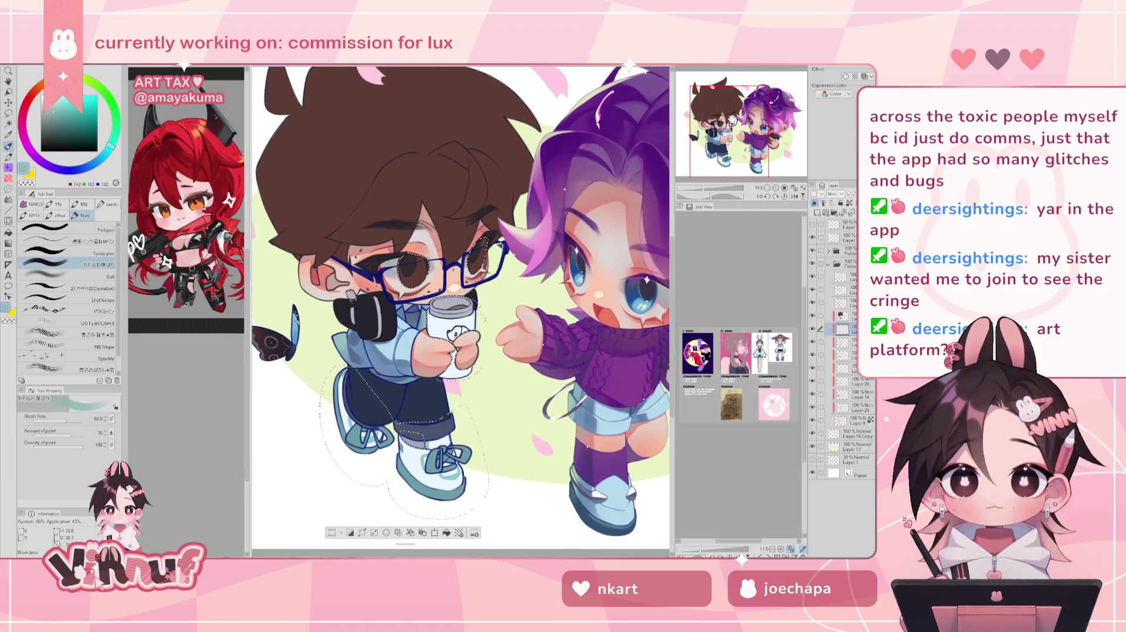
pyautogui.scroll(1, 461, 299)
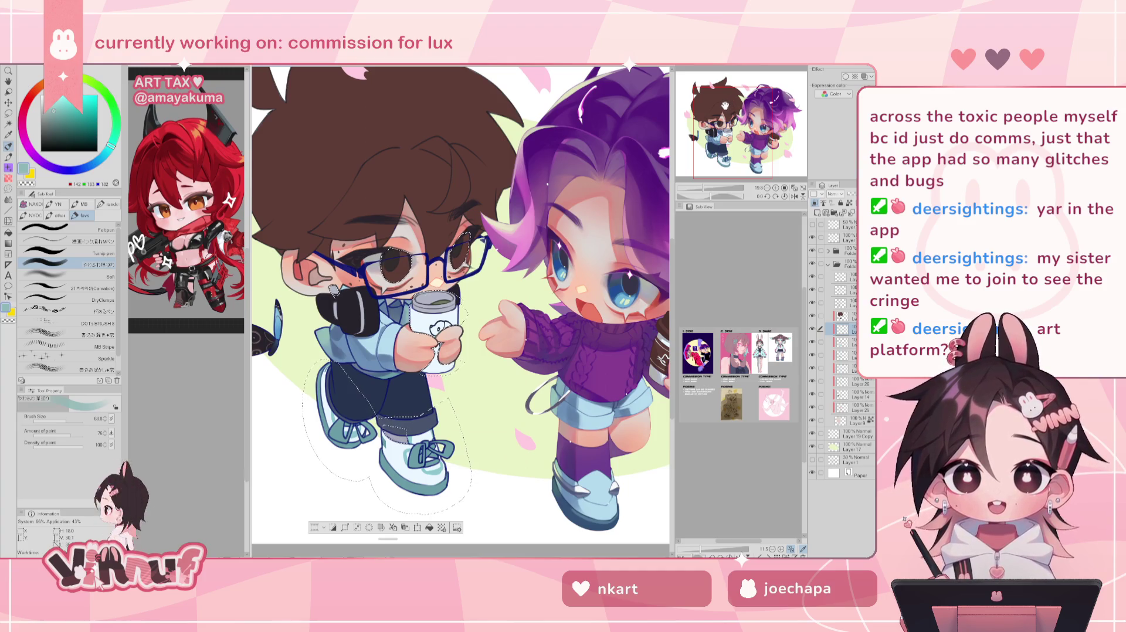
pyautogui.moveTo(725, 105)
pyautogui.mouseDown()
pyautogui.moveTo(740, 119)
pyautogui.moveTo(710, 111)
pyautogui.mouseUp()
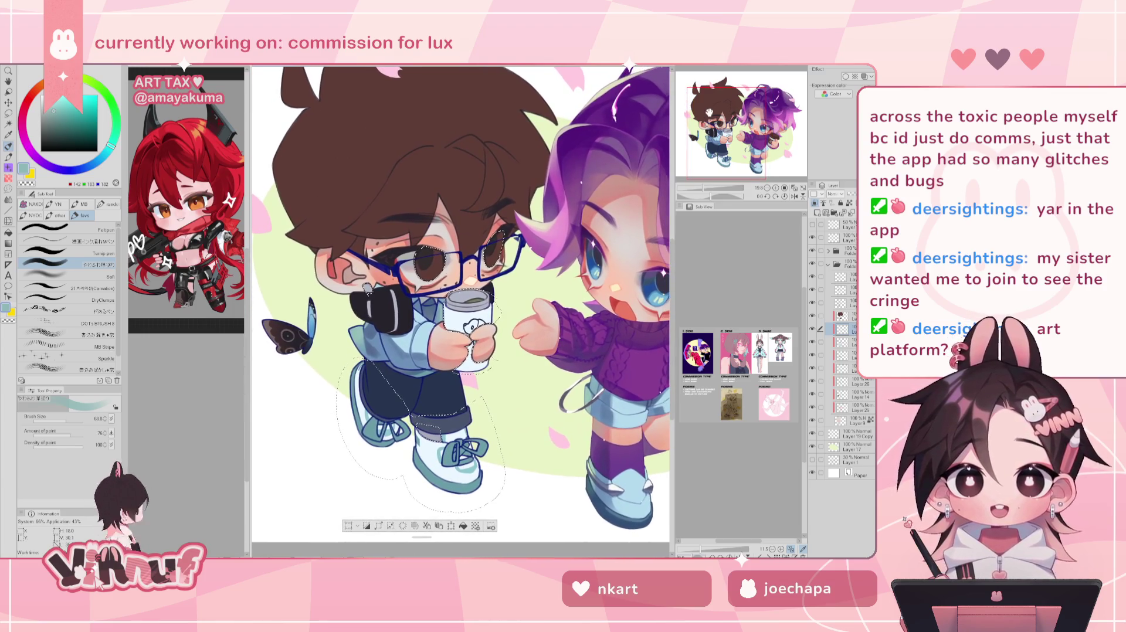
pyautogui.click(73, 420)
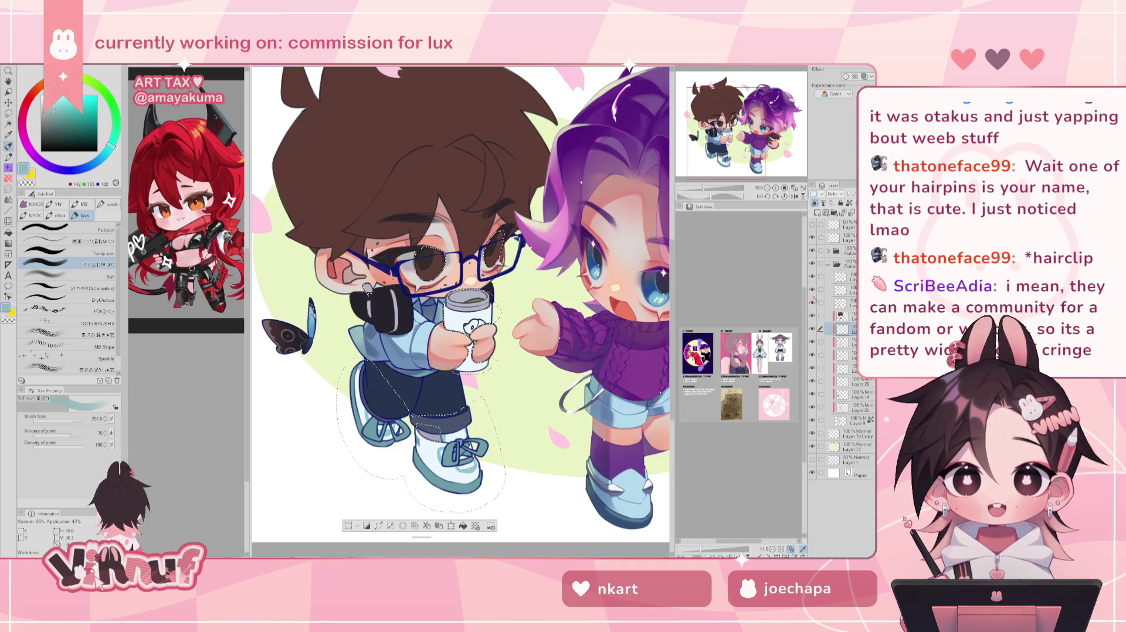
# - Back on the brush, shift the drawing colour's hue from teal to blue on the colour wheel
pyautogui.moveTo(461, 305); pyautogui.dragTo(457, 306)
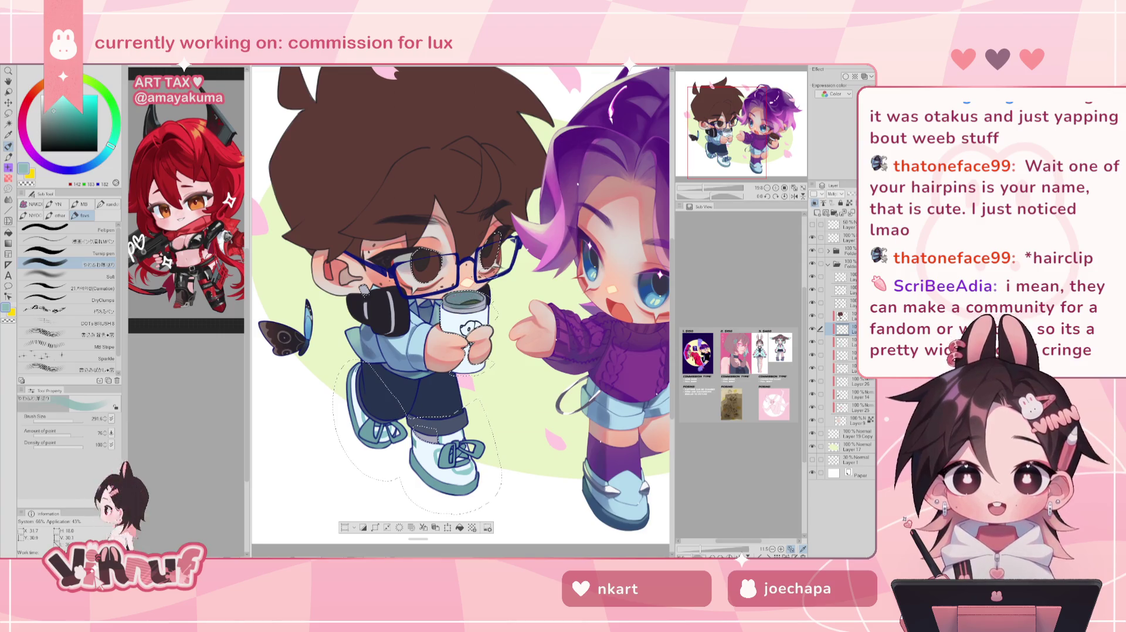
pyautogui.press('m')
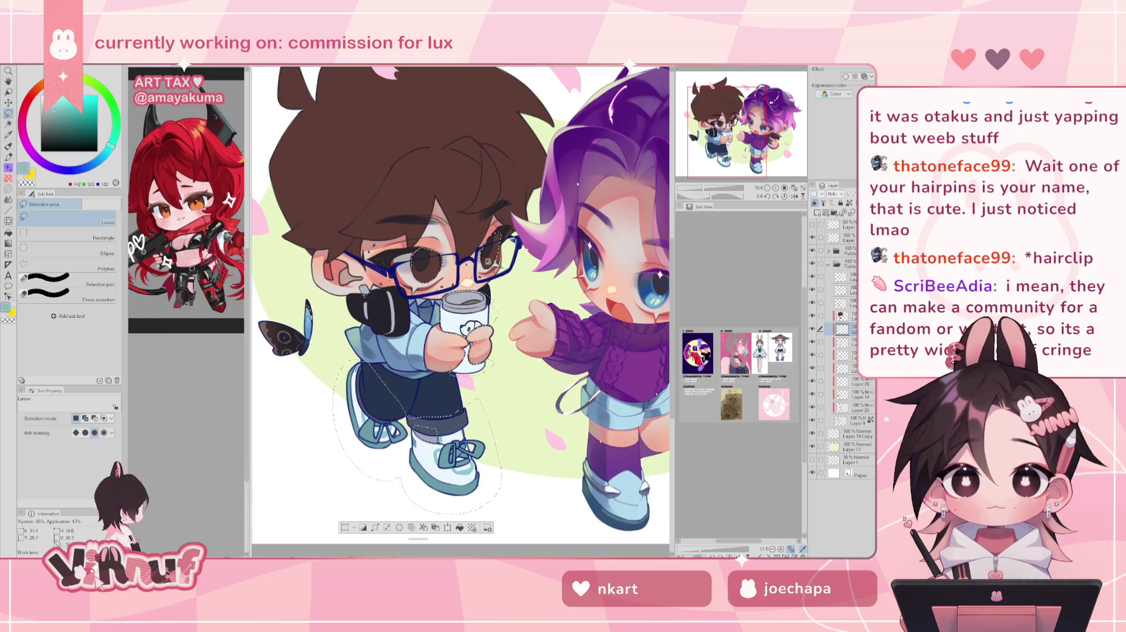
pyautogui.press('b')
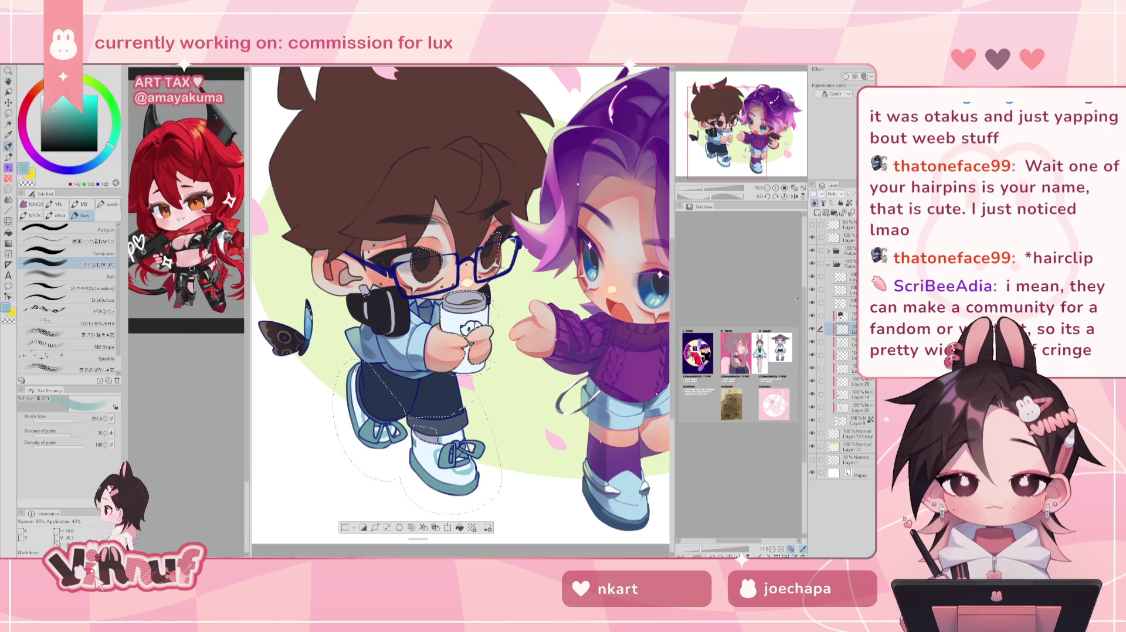
pyautogui.scroll(2, 461, 311)
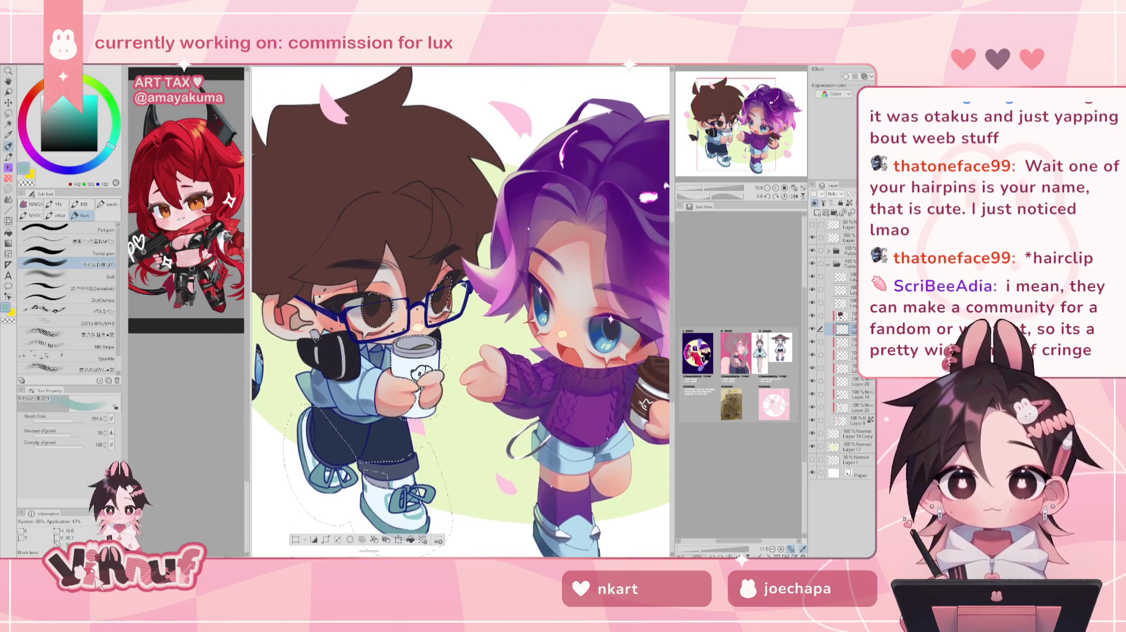
pyautogui.moveTo(99, 163); pyautogui.dragTo(85, 170)
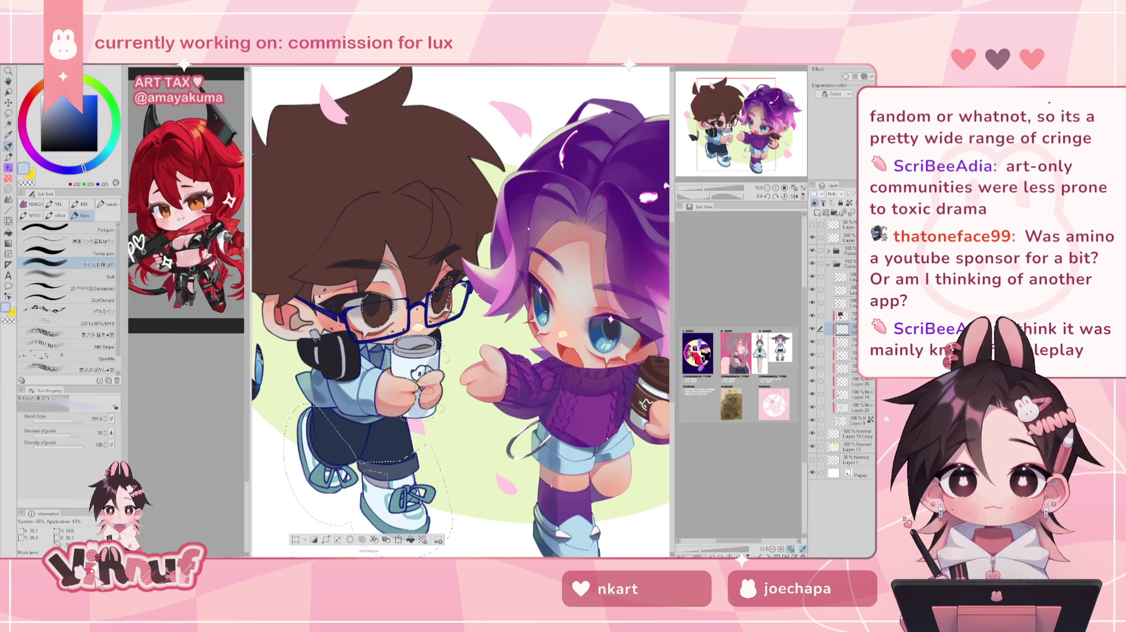
pyautogui.moveTo(464, 311); pyautogui.dragTo(435, 297)
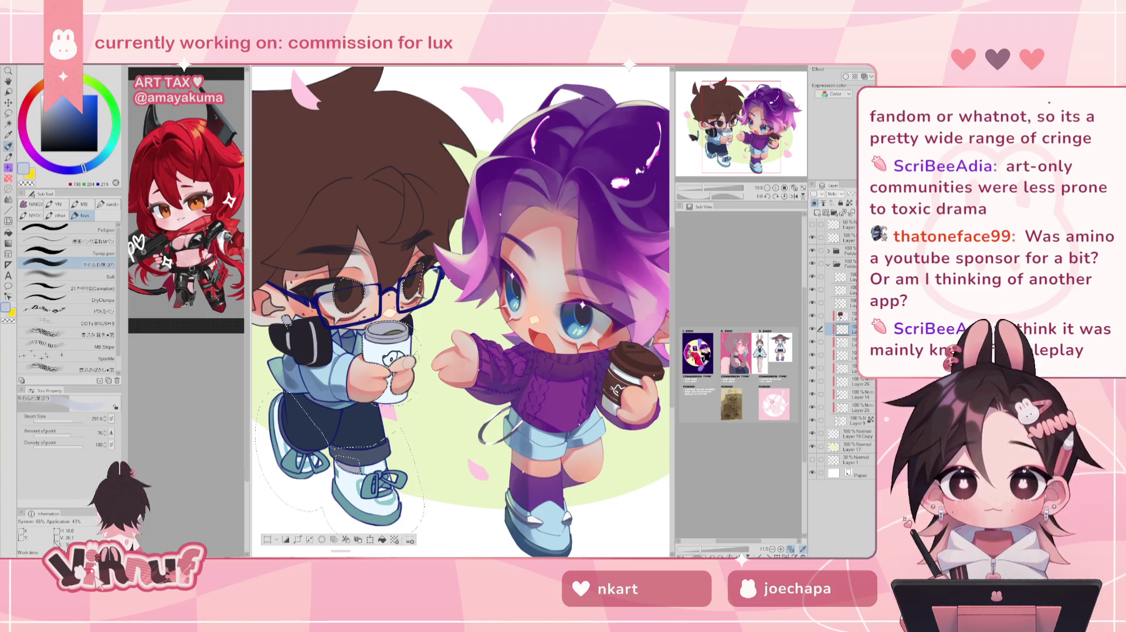
# - Sample the cup's pale blue-grey and nudge its hue toward cyan, about RGB 198/211/219
pyautogui.keyDown('alt'); pyautogui.click(407, 352); pyautogui.keyUp('alt')
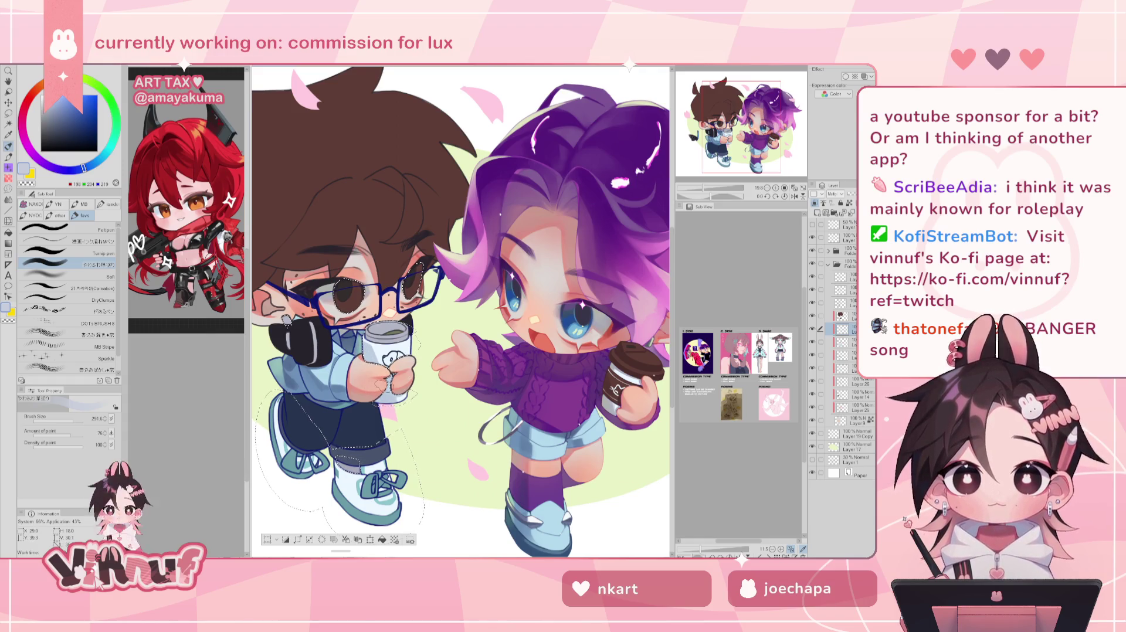
pyautogui.moveTo(84, 168); pyautogui.dragTo(100, 160)
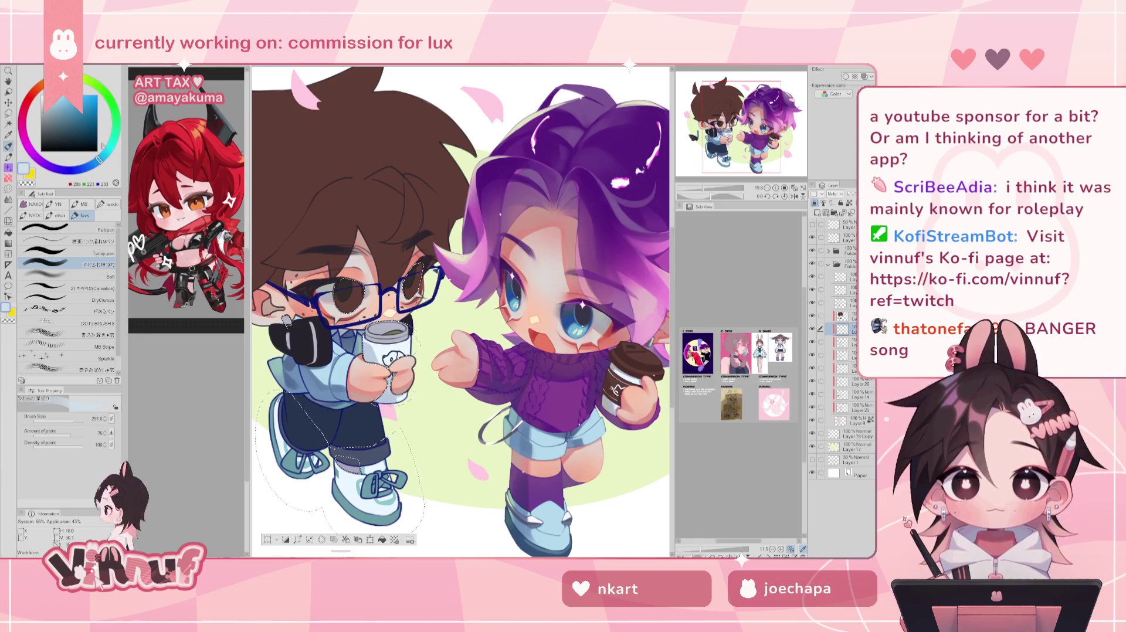
pyautogui.moveTo(99, 159); pyautogui.dragTo(106, 154)
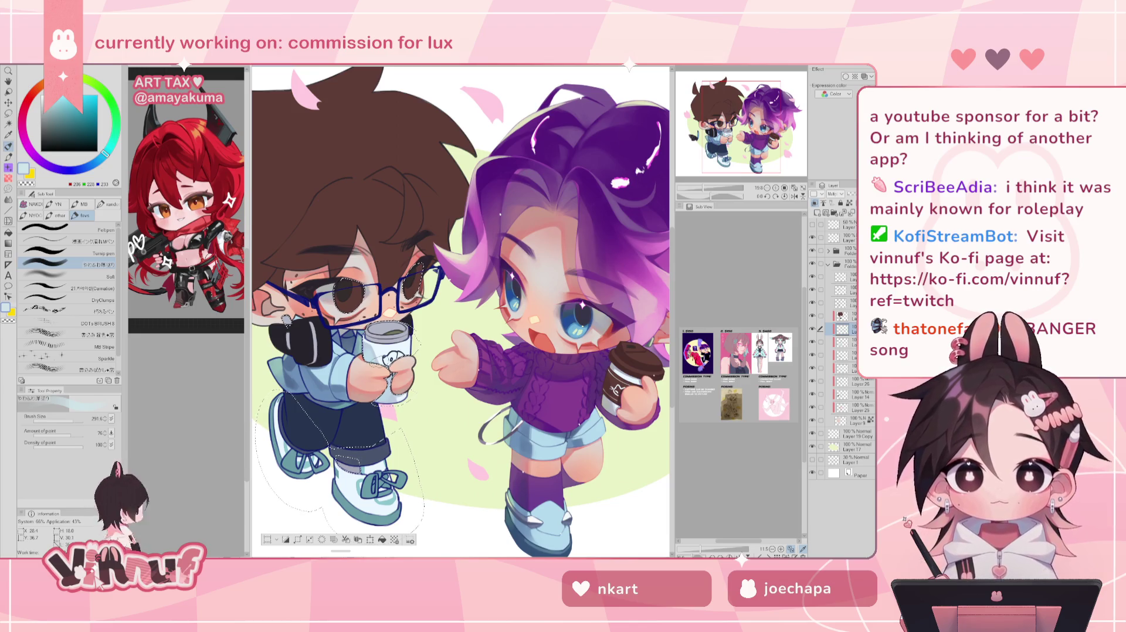
# - Raise the layer's luminosity to 3 with Hue/Saturation/Luminosity, then return to the brush
pyautogui.hotkey('ctrl', 'u')
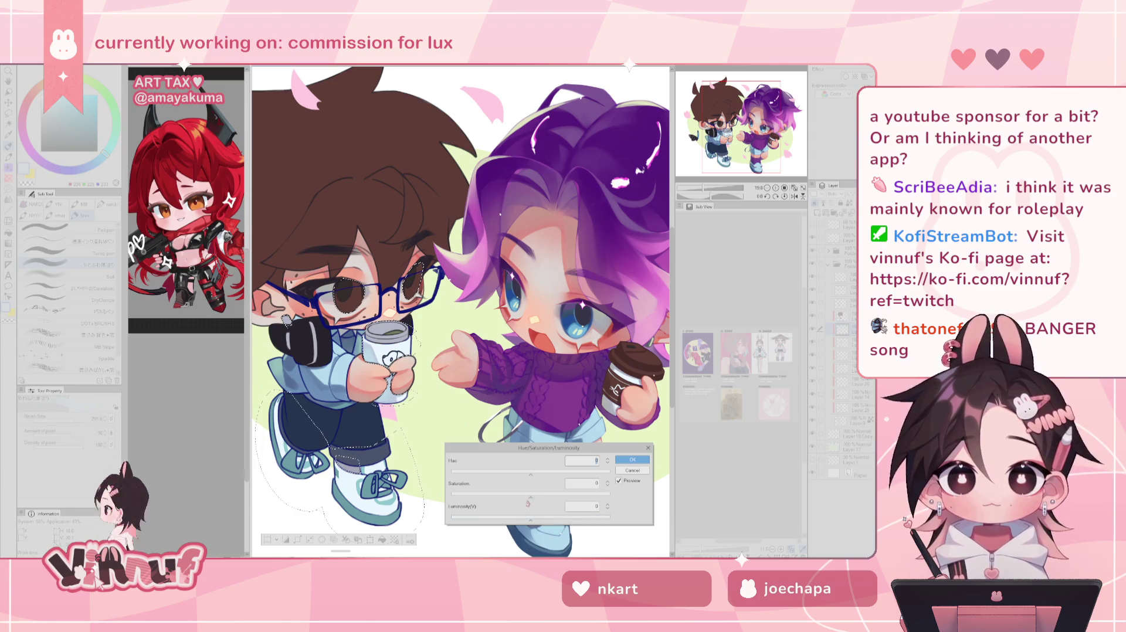
pyautogui.moveTo(528, 521); pyautogui.dragTo(535, 514)
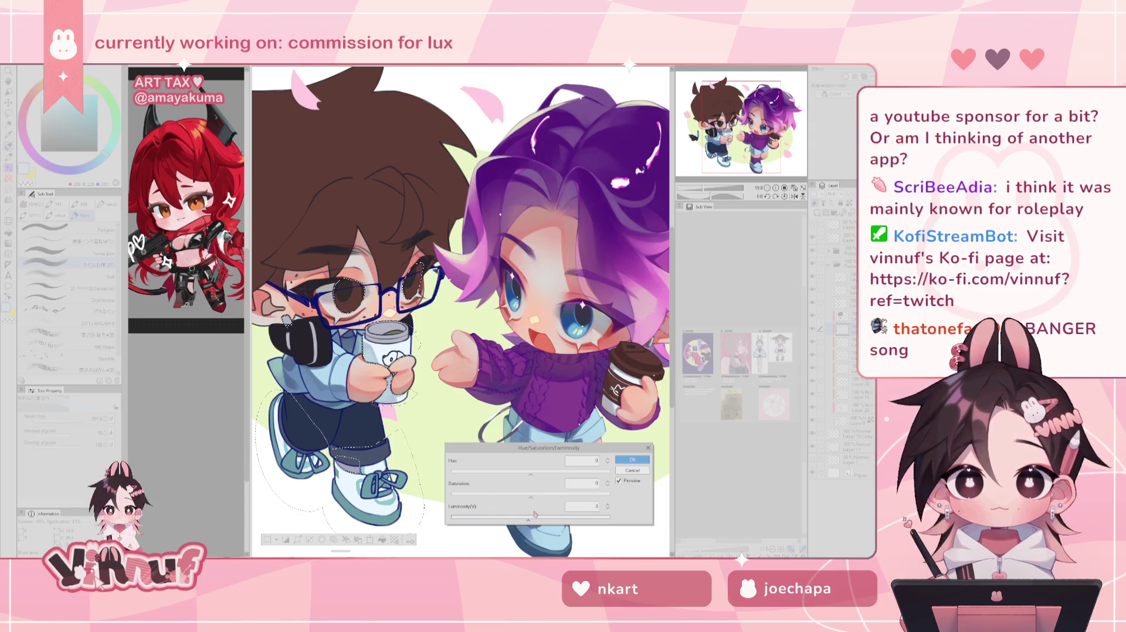
pyautogui.click(632, 460)
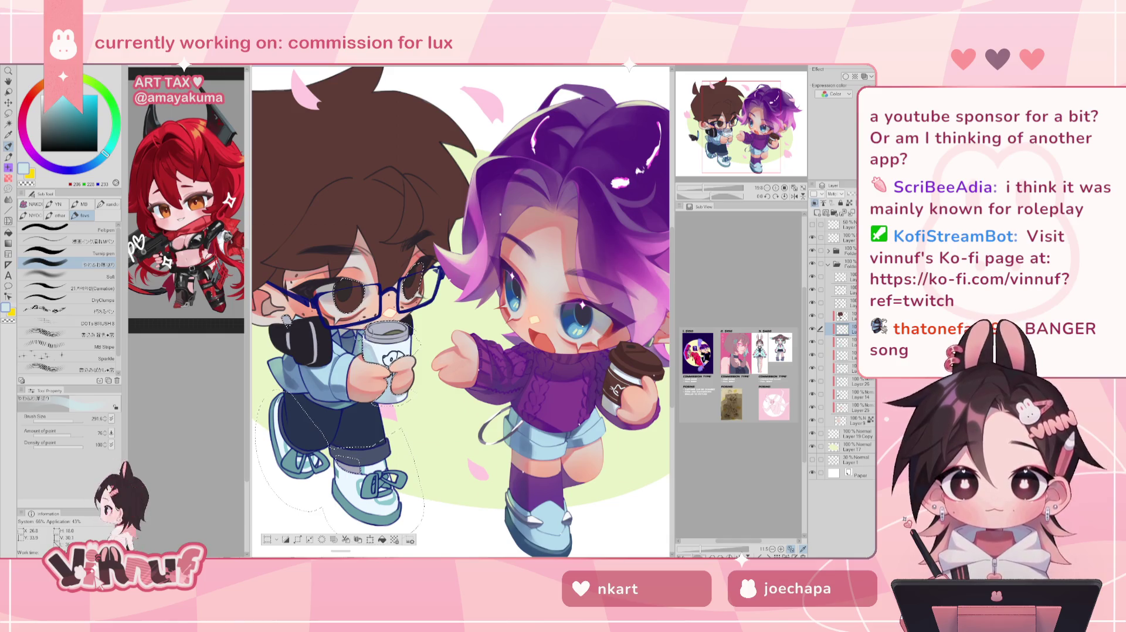
pyautogui.press('j')
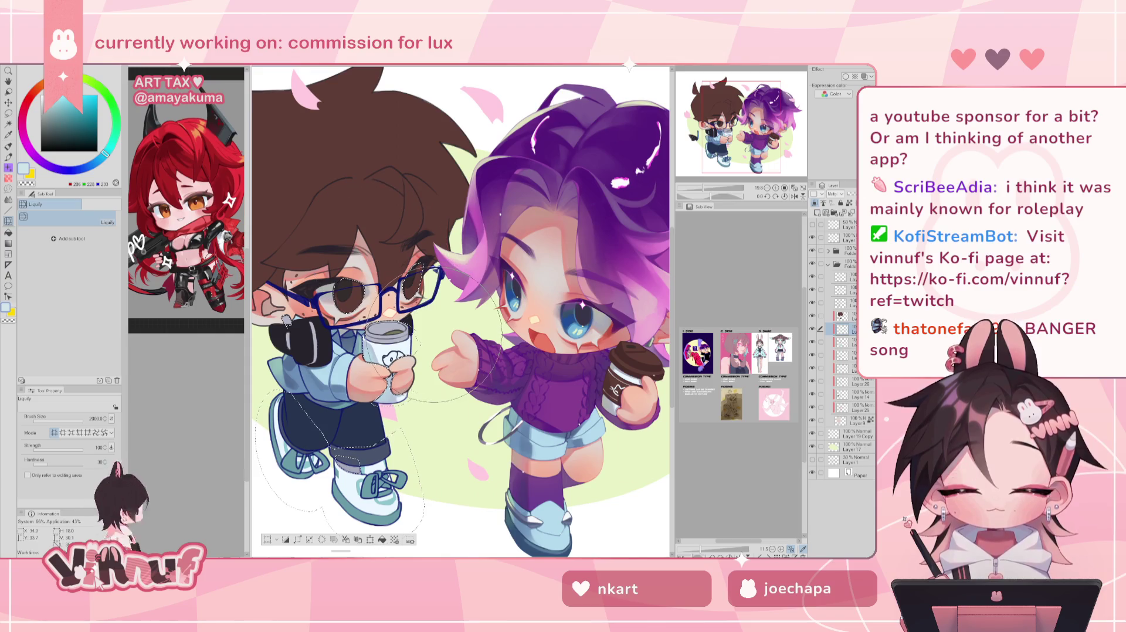
pyautogui.press('b')
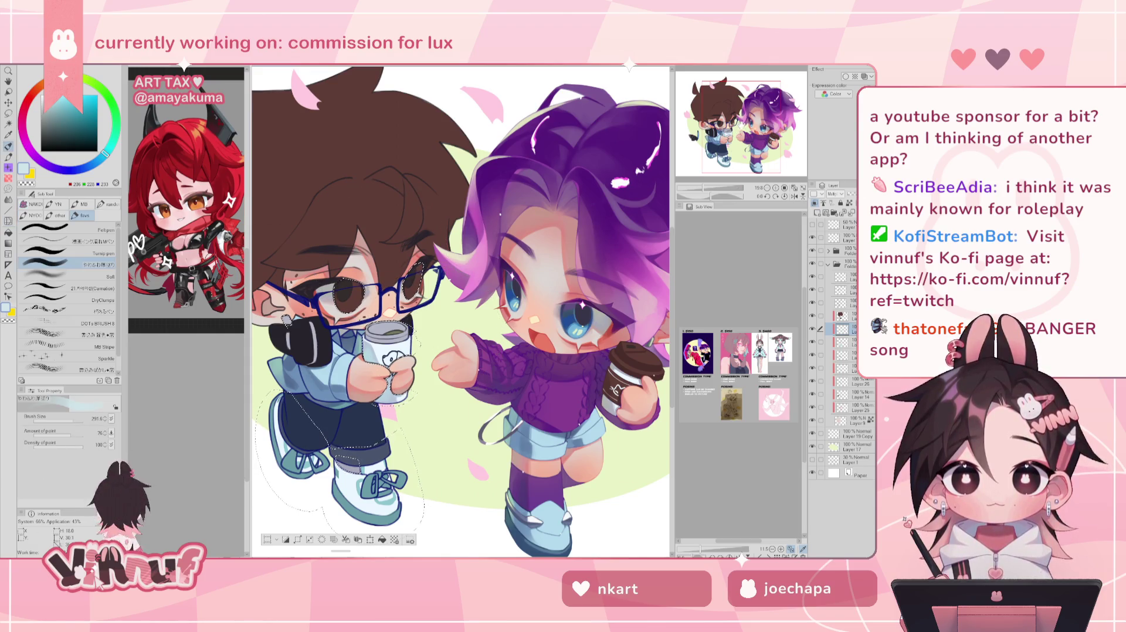
# - Pick a pale grey-blue, paint highlights on the boy's trouser hems and teal shading on his shoe
pyautogui.moveTo(733, 109); pyautogui.dragTo(730, 110)
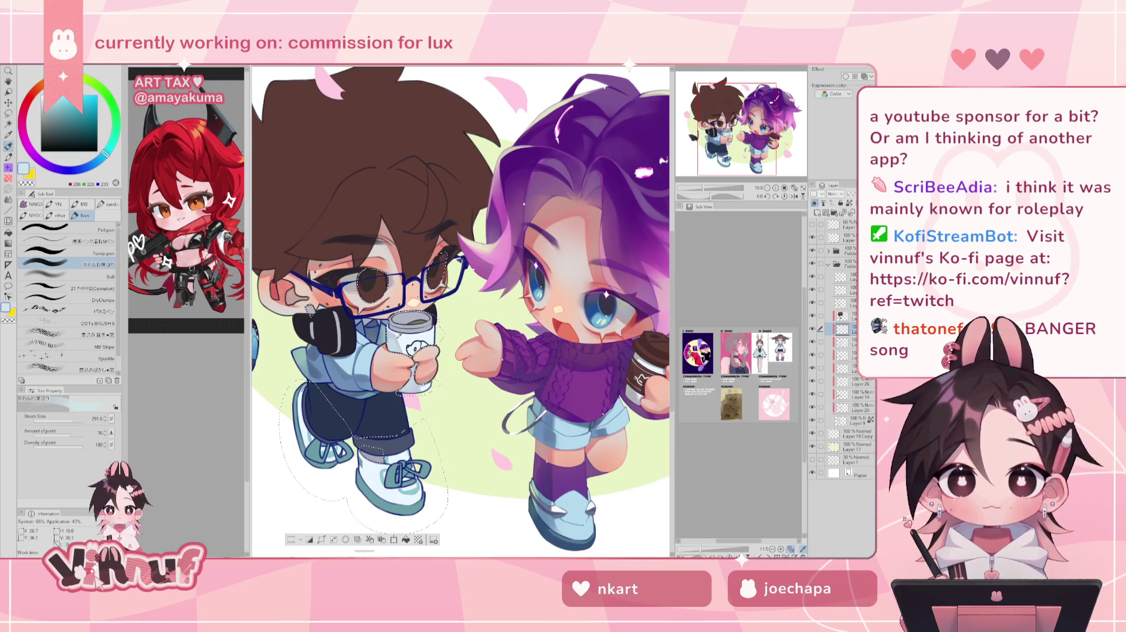
pyautogui.keyDown('alt'); pyautogui.click(393, 332); pyautogui.keyUp('alt')
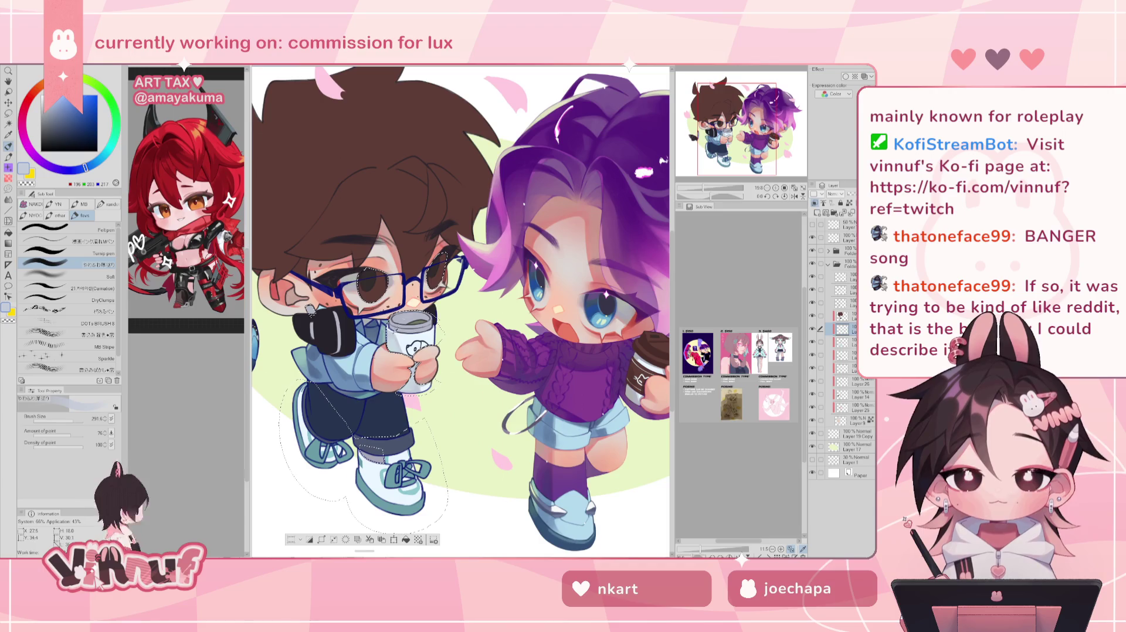
pyautogui.keyDown('alt'); pyautogui.click(391, 334); pyautogui.keyUp('alt')
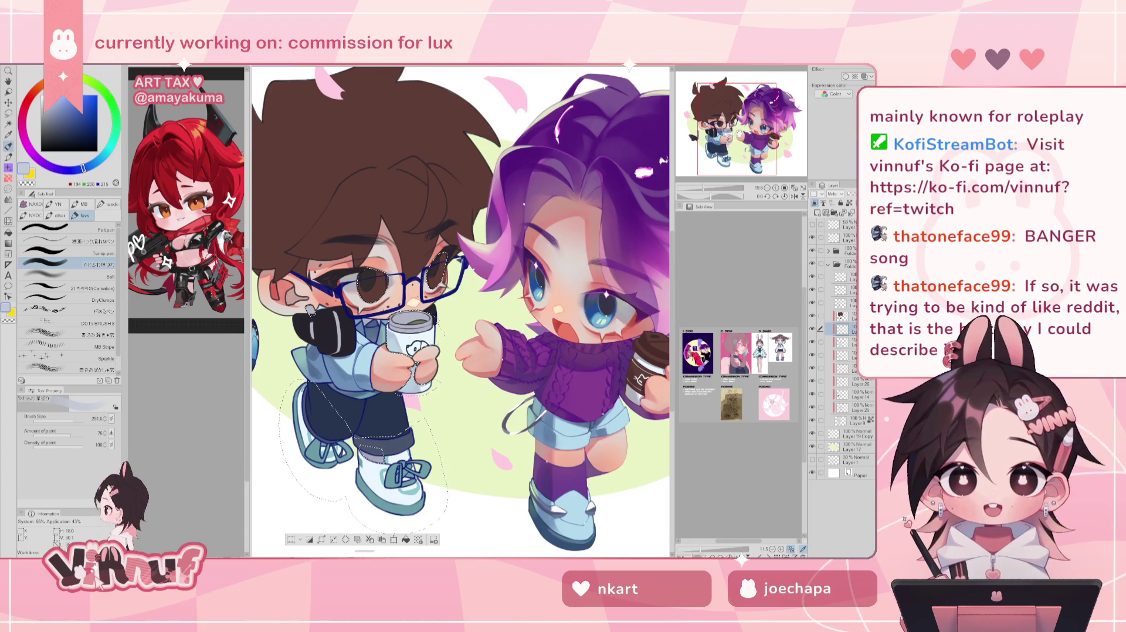
pyautogui.hscroll(-2, 461, 310)
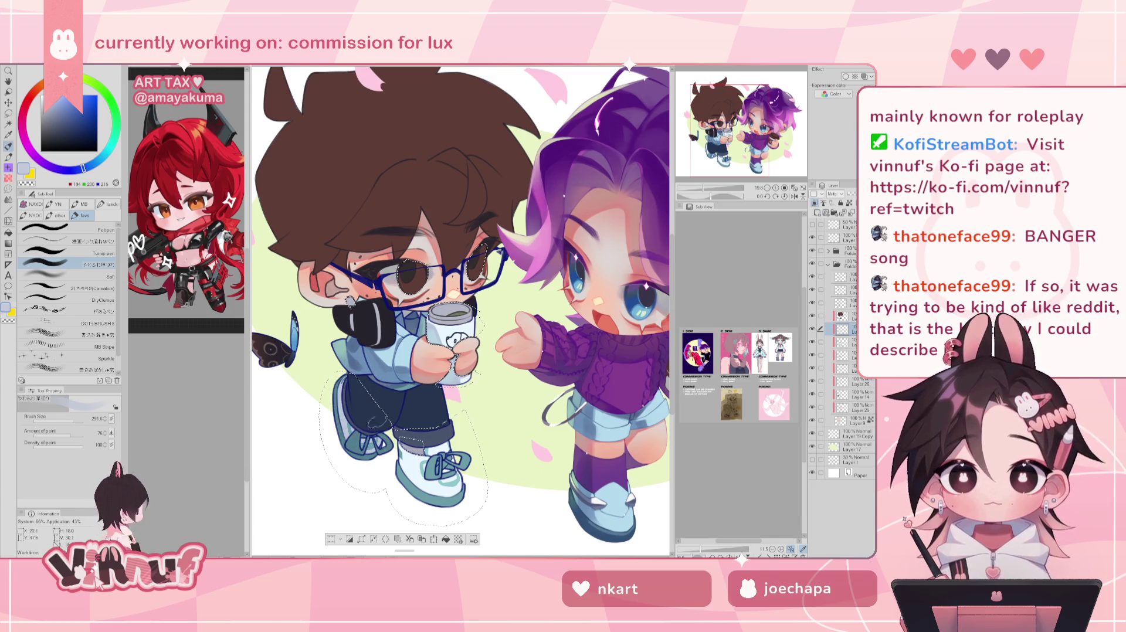
pyautogui.moveTo(420, 416); pyautogui.dragTo(399, 411)
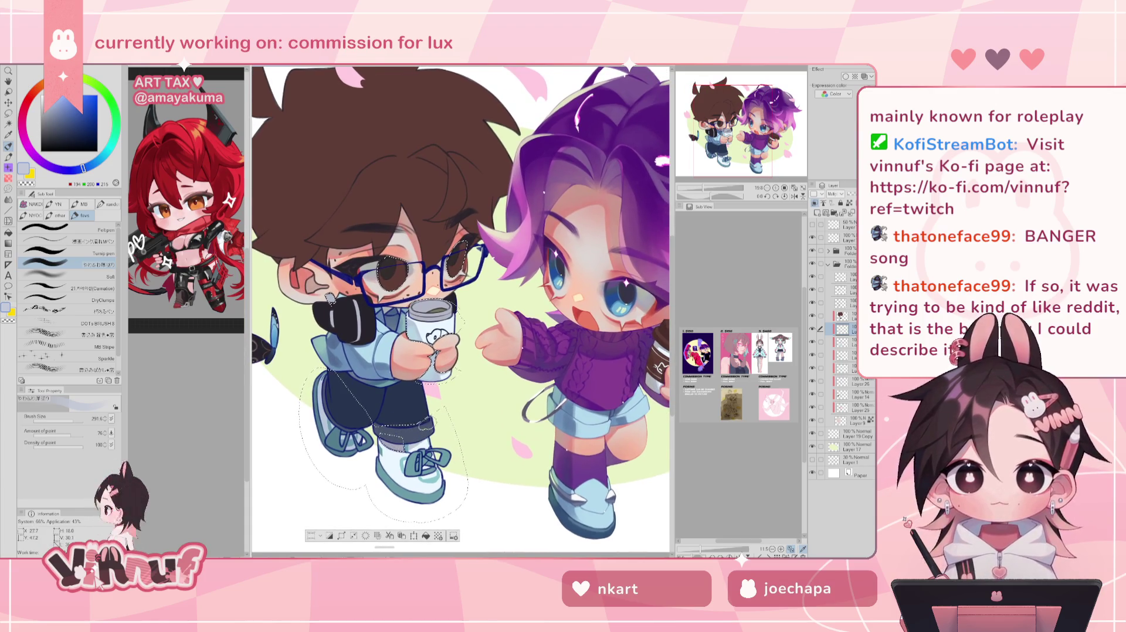
pyautogui.moveTo(427, 423); pyautogui.dragTo(429, 438)
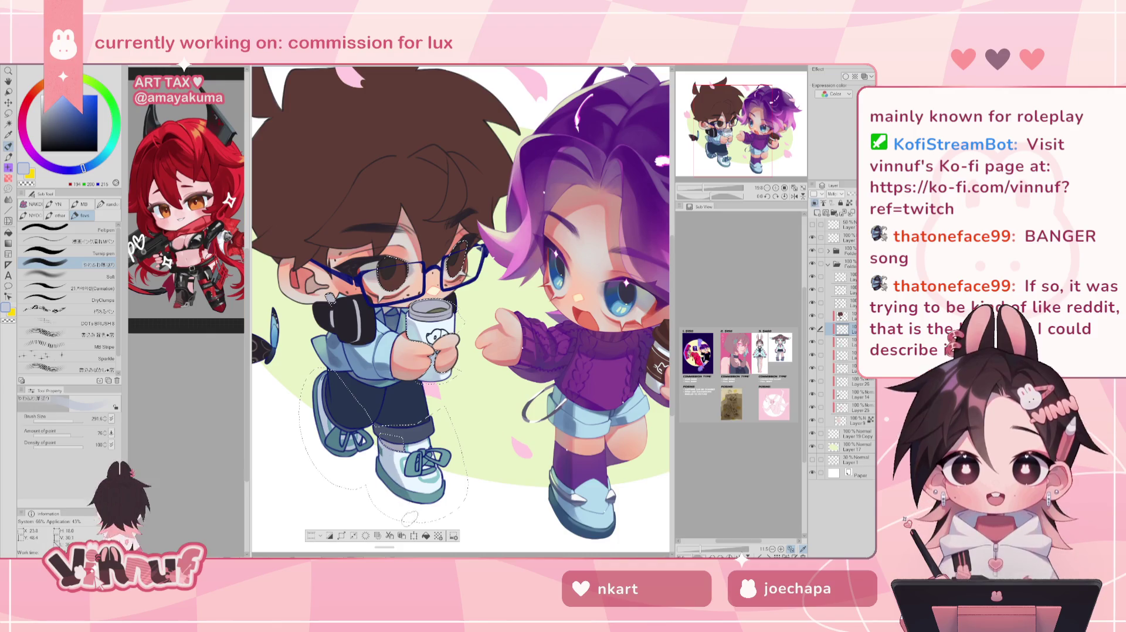
pyautogui.moveTo(402, 462); pyautogui.dragTo(393, 488)
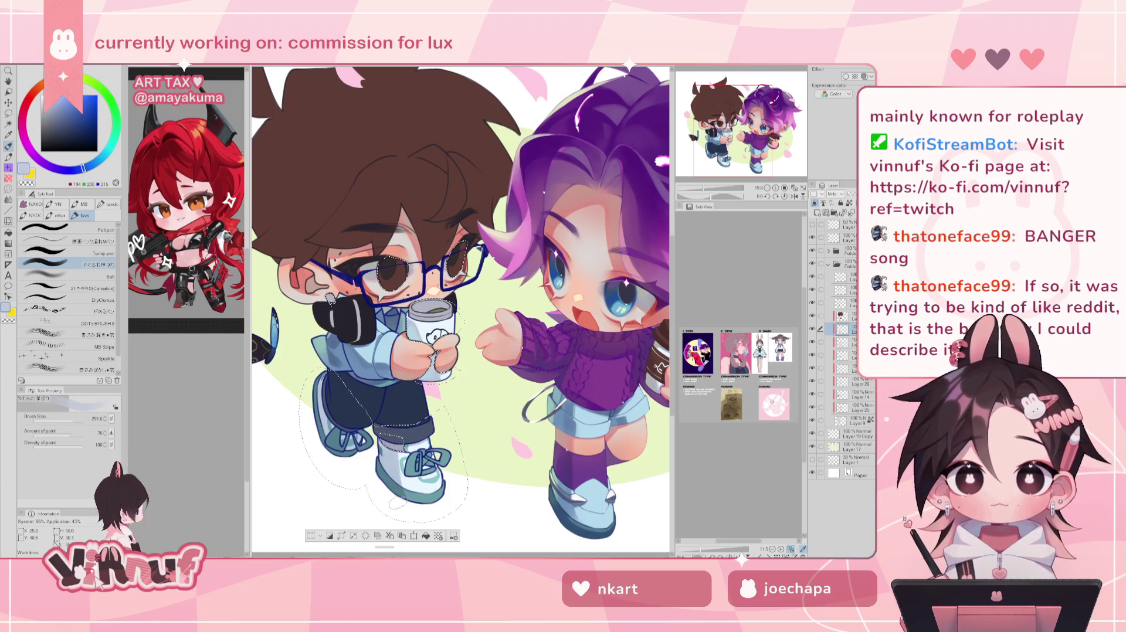
pyautogui.moveTo(392, 490); pyautogui.dragTo(443, 505)
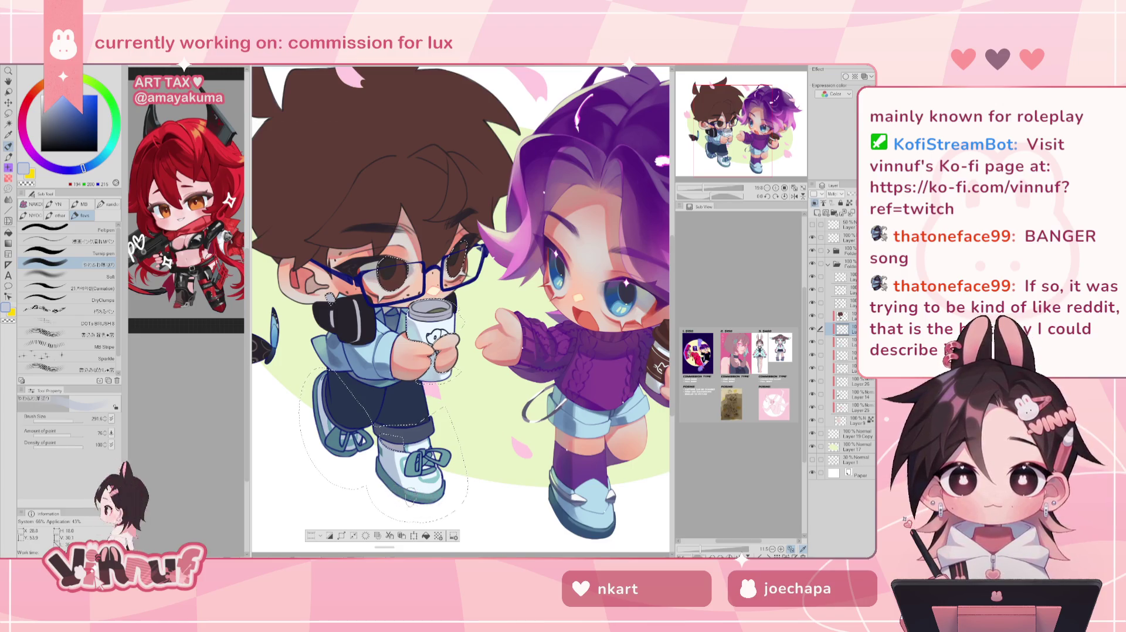
# - Mirror the canvas to check the boy's legs and shoes, then flip it back
pyautogui.press('h')
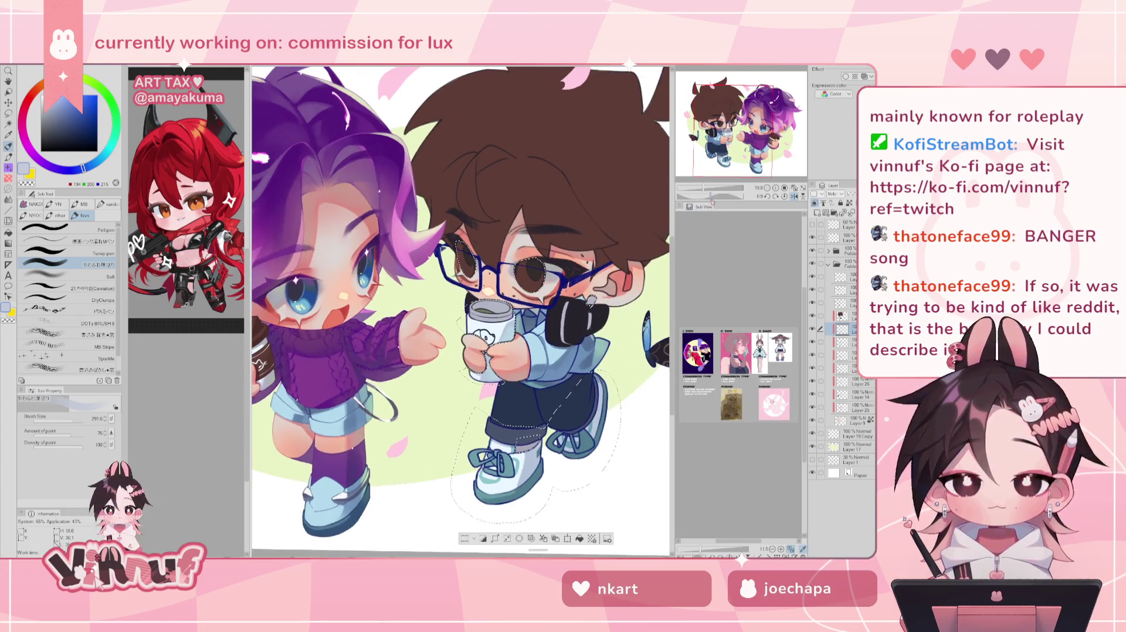
pyautogui.scroll(2, 456, 282)
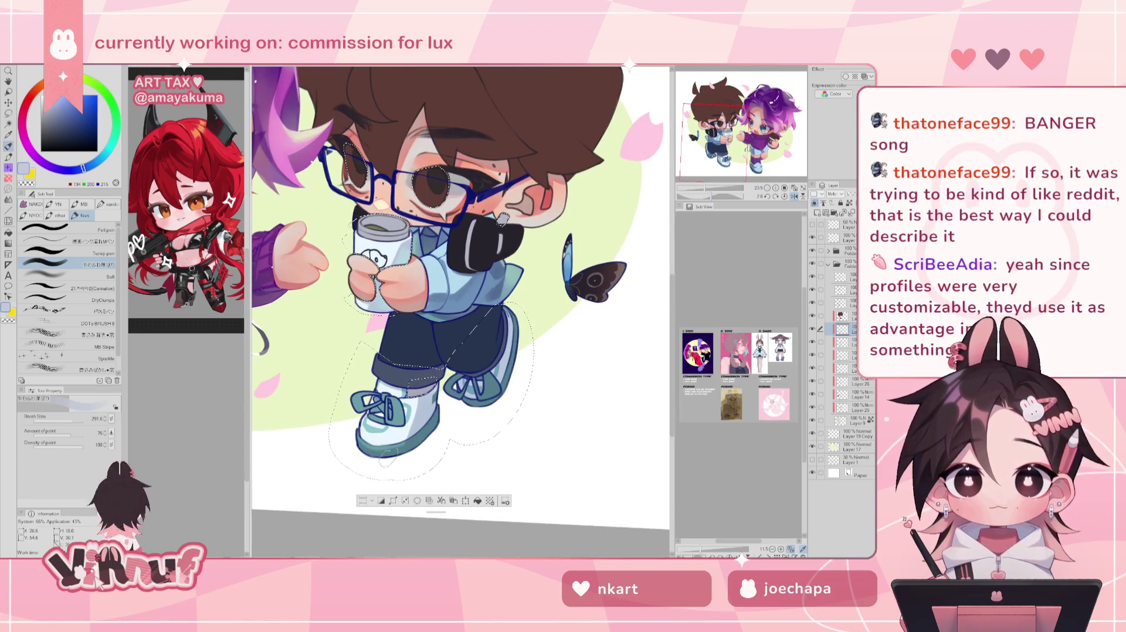
pyautogui.press('h')
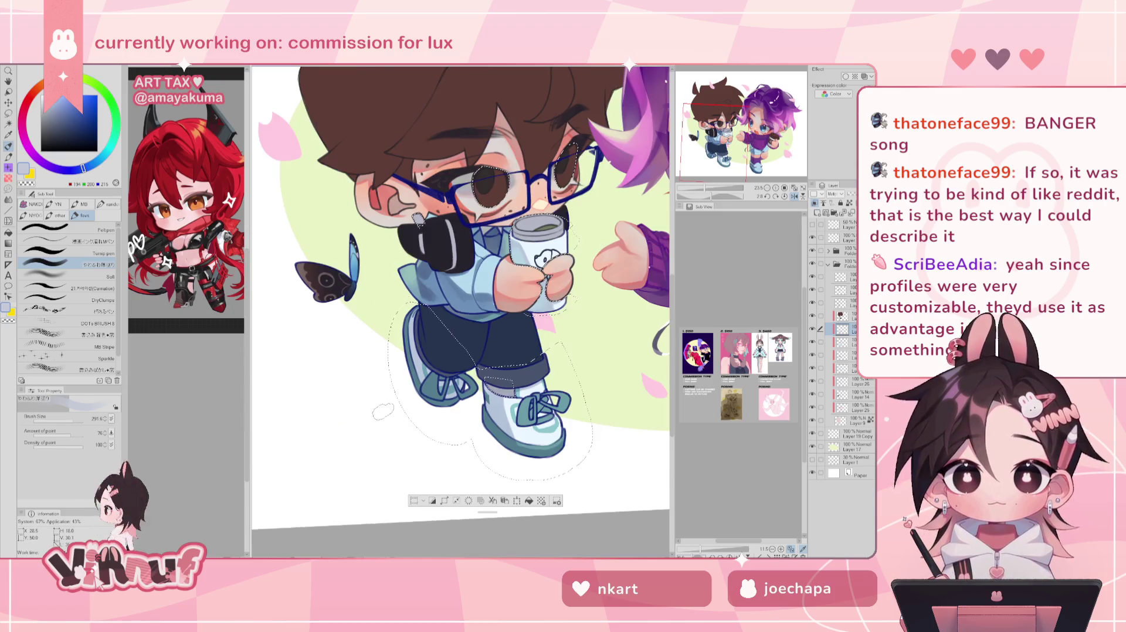
# - Shrink the brush to about 35, move to the boy's legs, and select the Carnation brush
pyautogui.press('[')
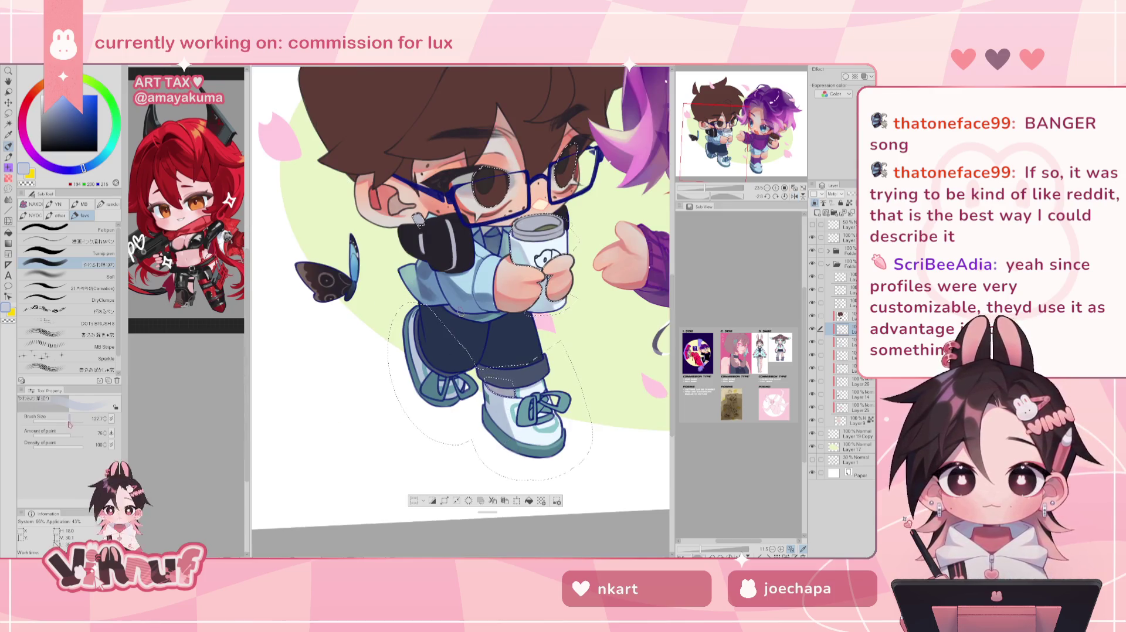
pyautogui.moveTo(68, 421); pyautogui.dragTo(69, 420)
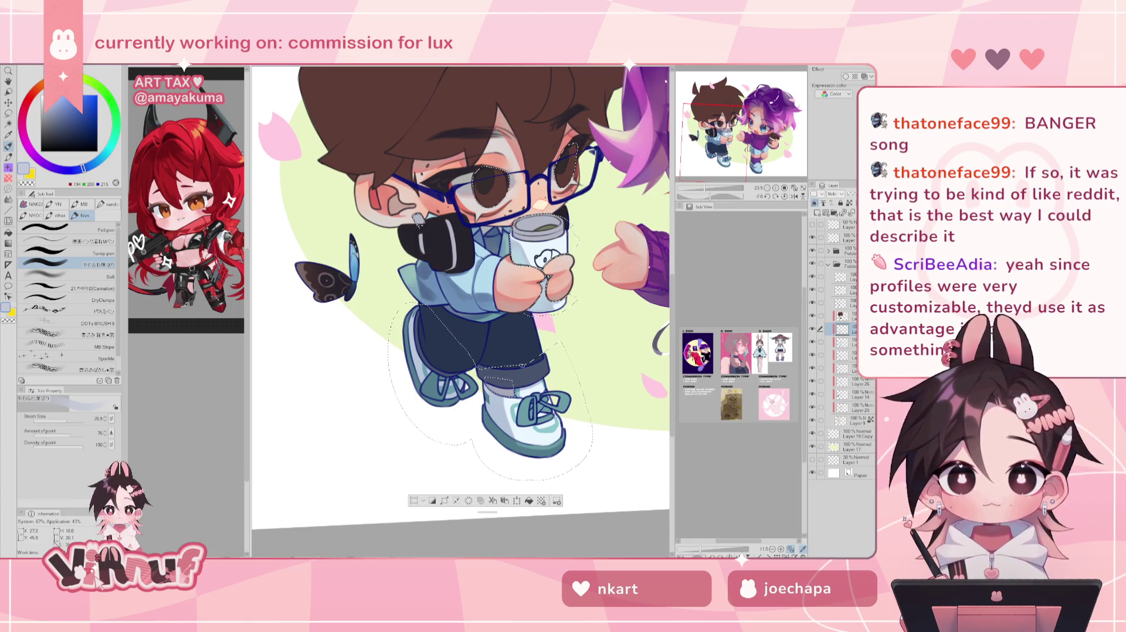
pyautogui.moveTo(522, 365); pyautogui.dragTo(485, 367)
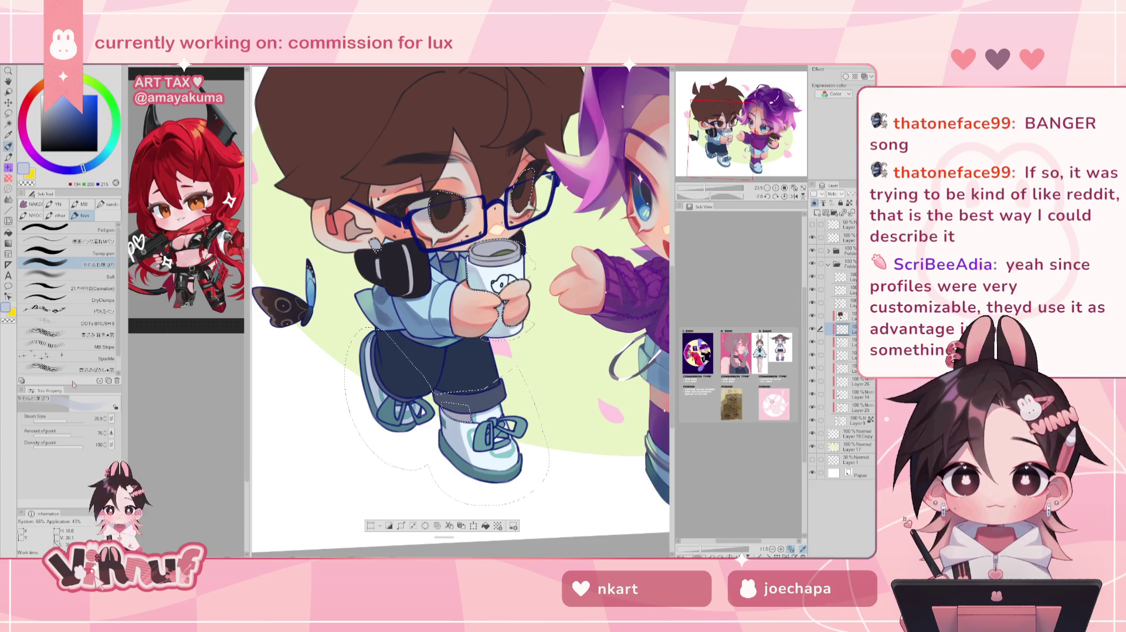
pyautogui.click(85, 288)
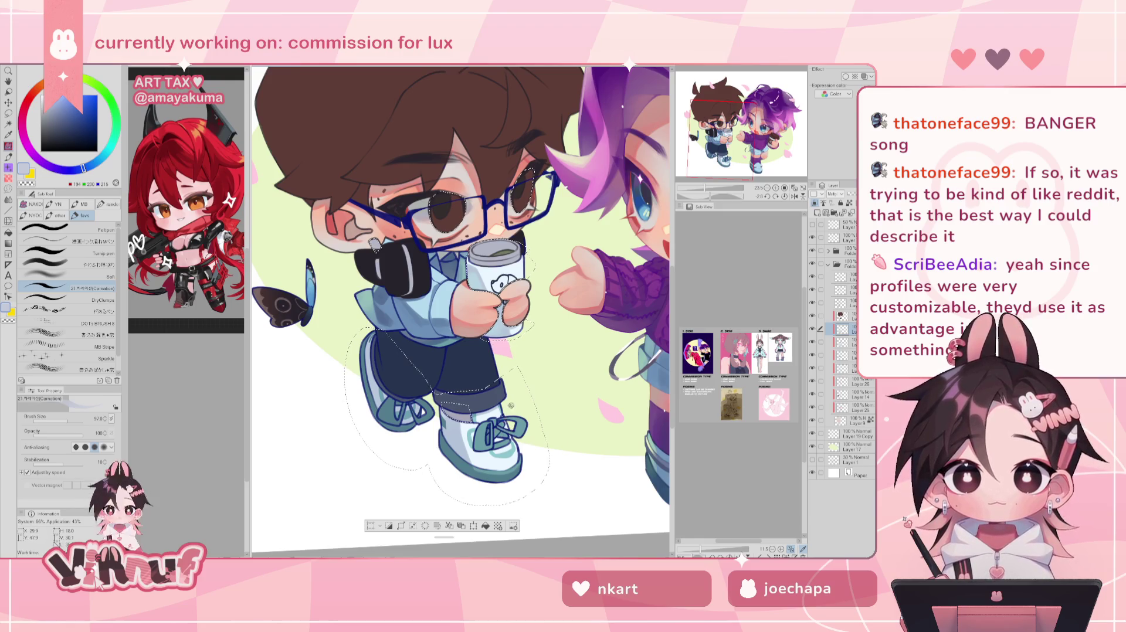
# - Set the boy's working layer to Multiply blending with his outfit in view
pyautogui.moveTo(551, 378); pyautogui.dragTo(492, 372)
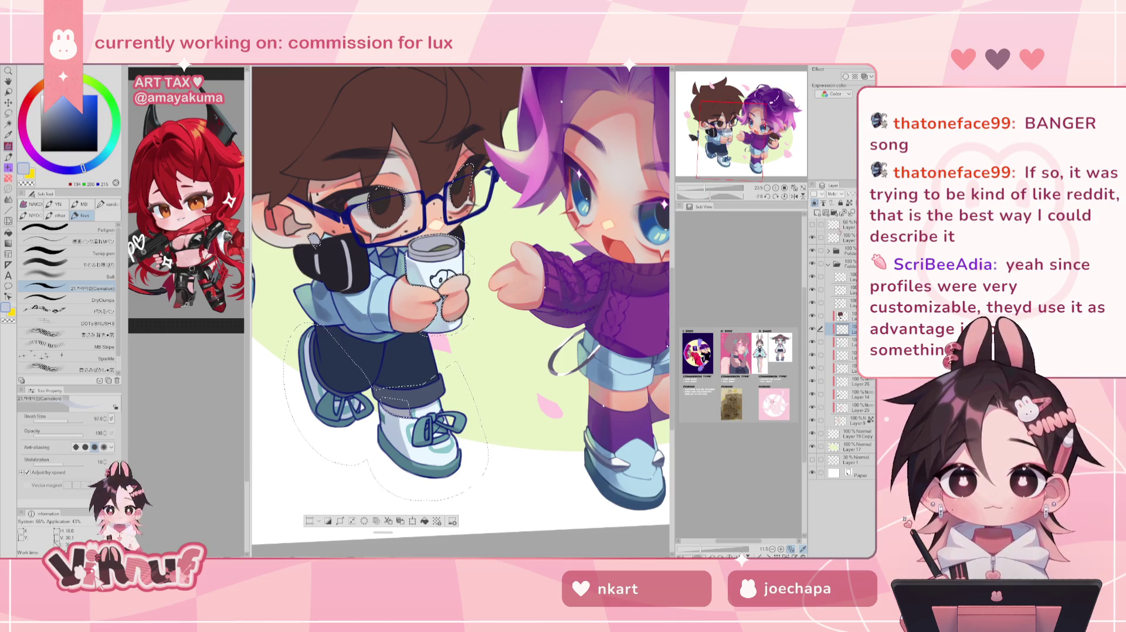
pyautogui.moveTo(739, 139); pyautogui.dragTo(737, 126)
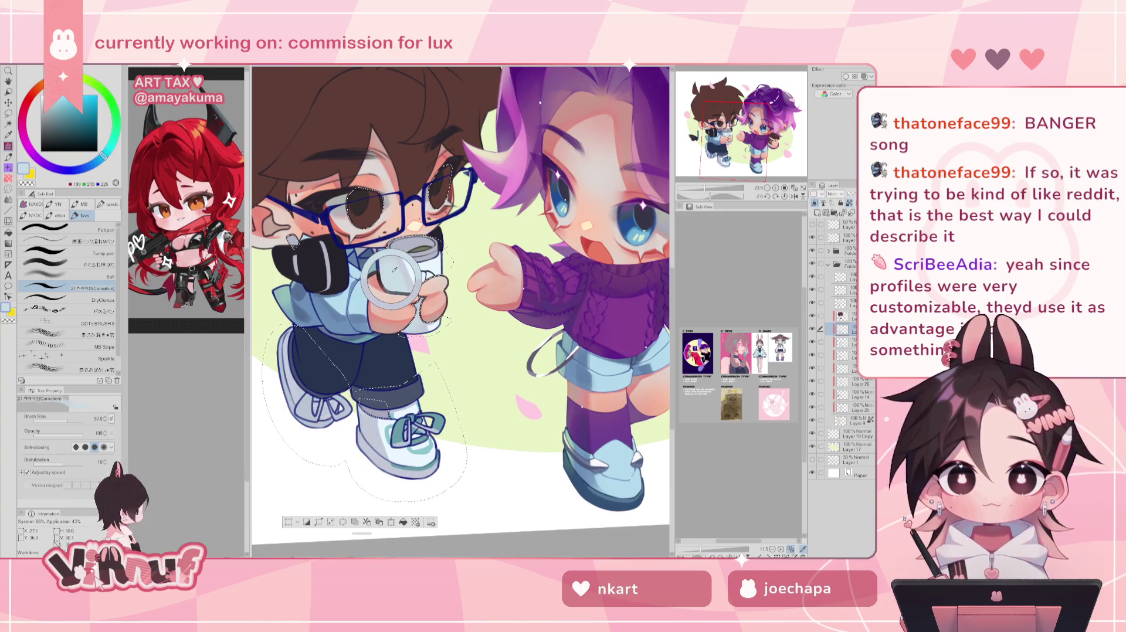
pyautogui.click(836, 194)
pyautogui.click(836, 219)
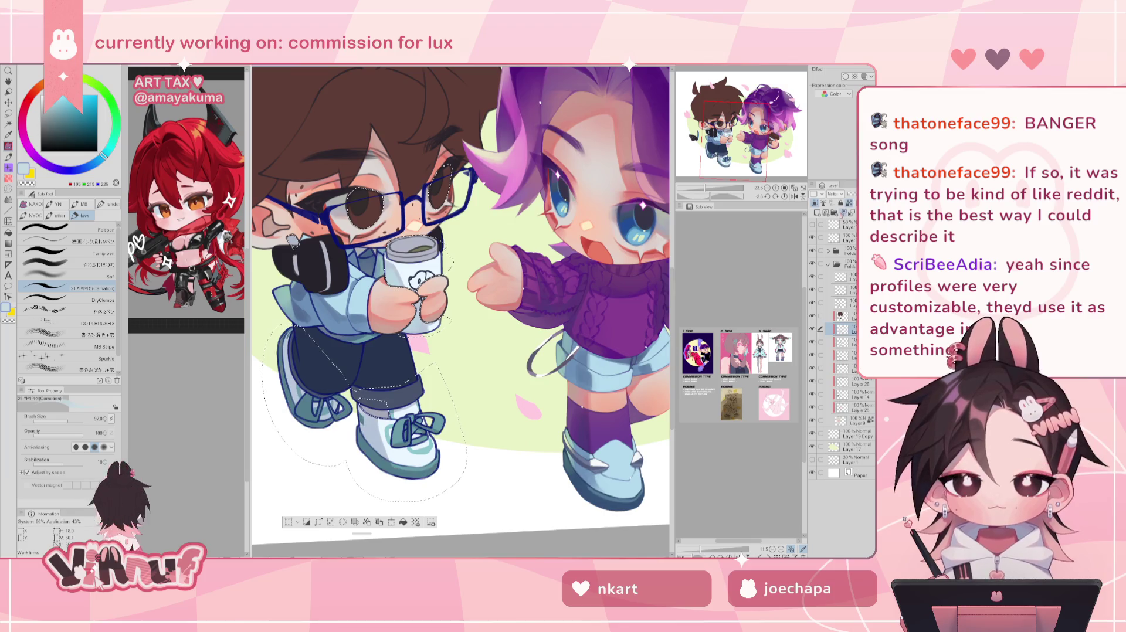
pyautogui.click(88, 264)
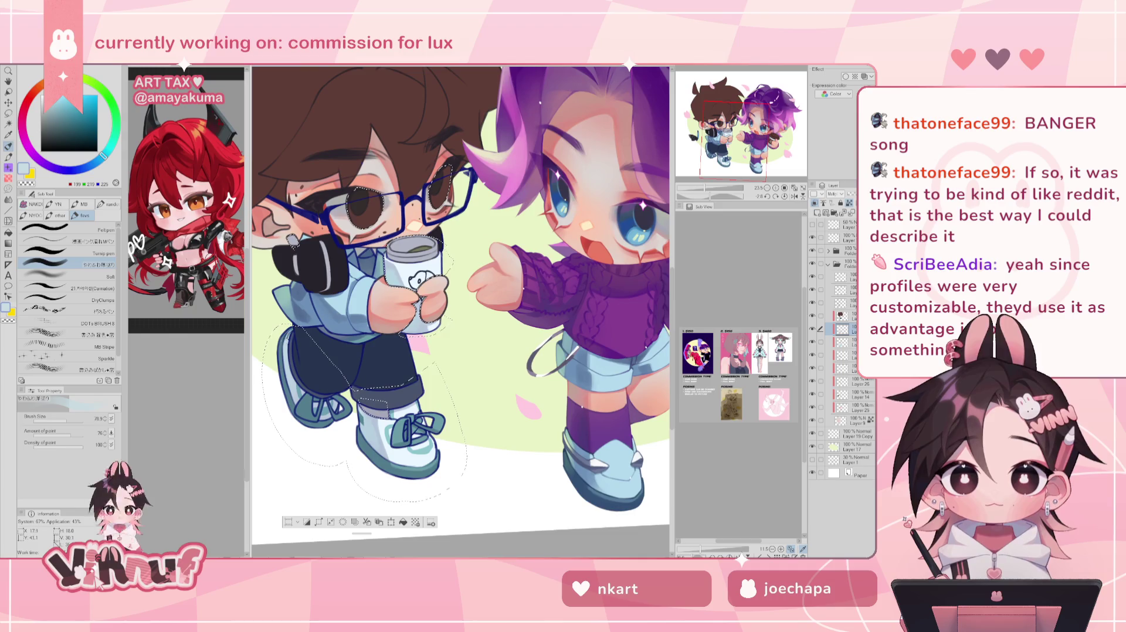
pyautogui.scroll(-3, 461, 305)
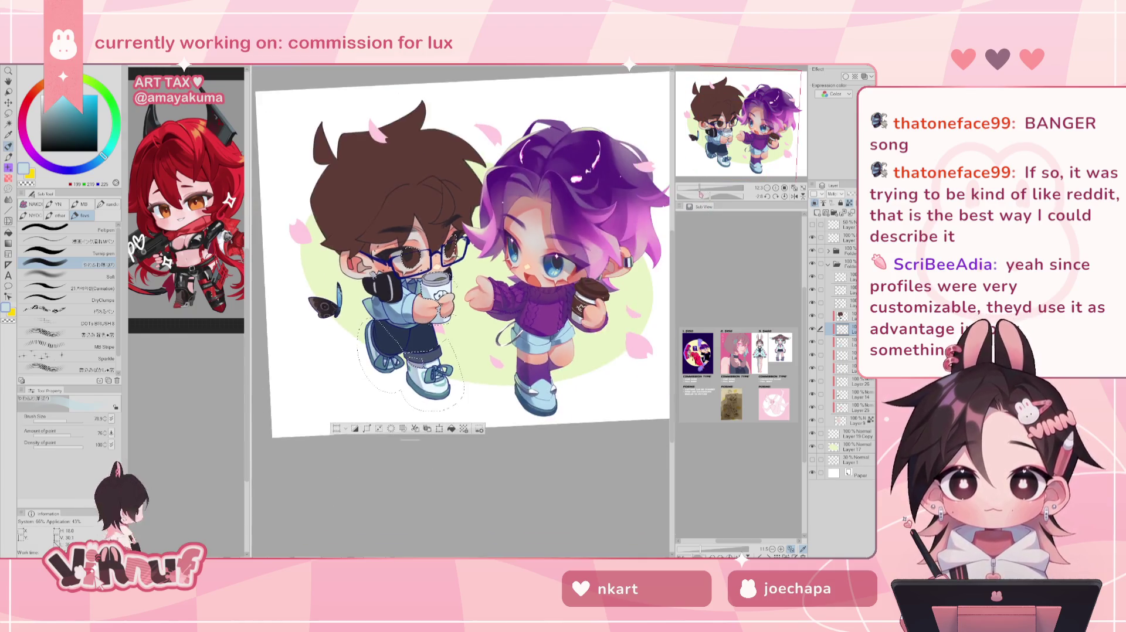
# - Zoom and pan back to a close view of the boy's trousers and shoes
pyautogui.scroll(3, 461, 305)
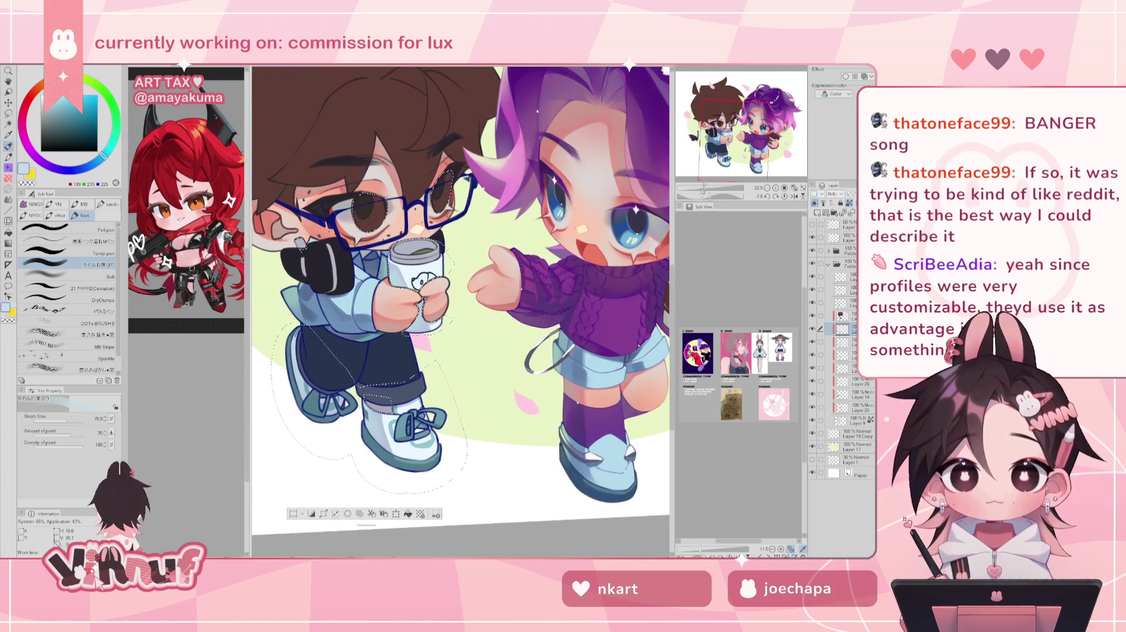
pyautogui.hscroll(-2, 461, 306)
pyautogui.hscroll(5, 461, 305)
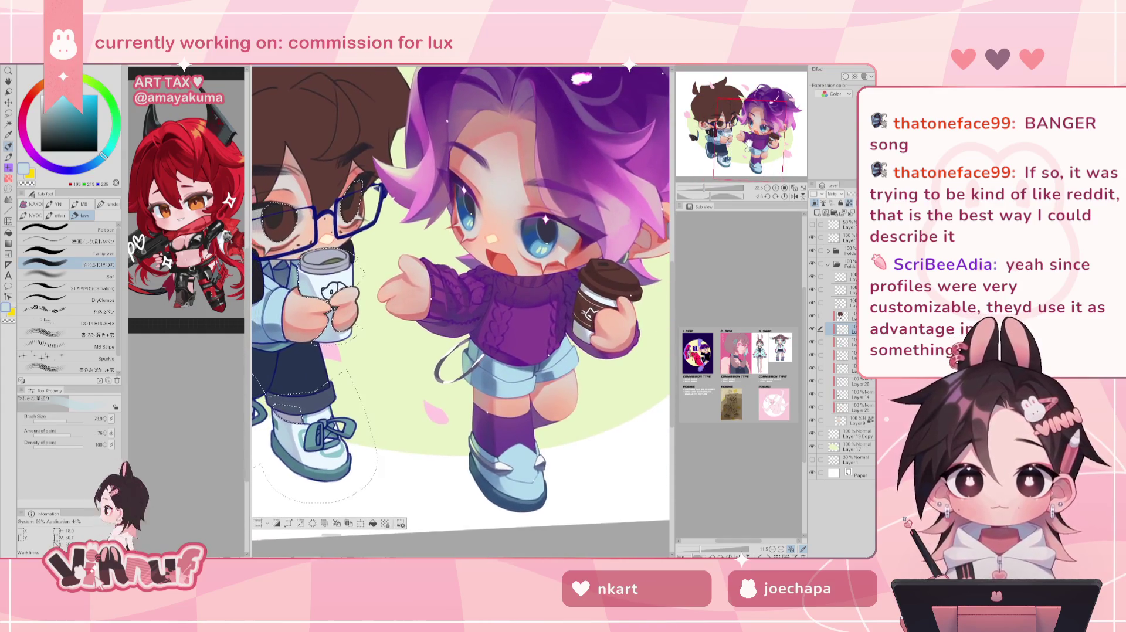
pyautogui.hscroll(-4, 461, 305)
pyautogui.hscroll(-2, 461, 305)
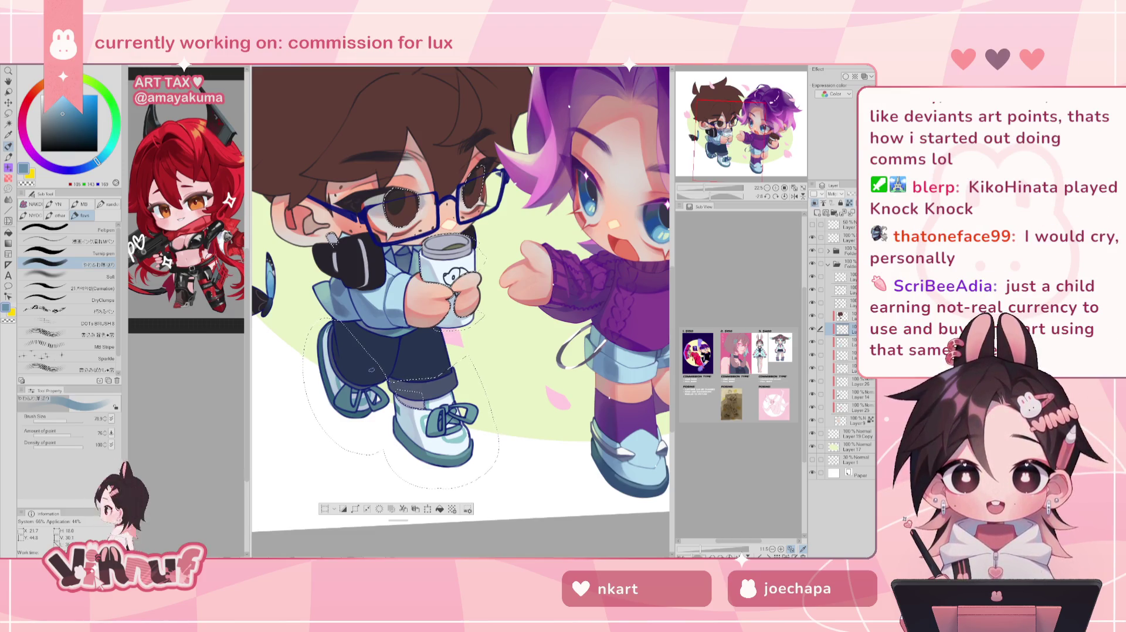
# - Change the brush size from about 42 to 30, then 64, and mirror the canvas
pyautogui.moveTo(69, 421); pyautogui.dragTo(63, 422)
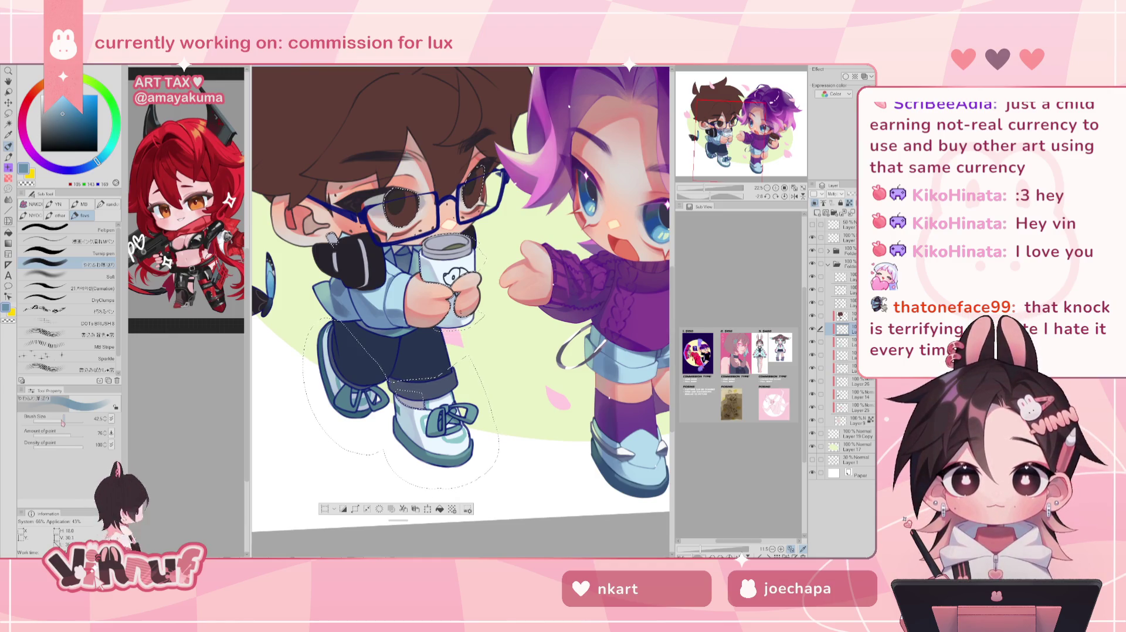
pyautogui.moveTo(62, 422); pyautogui.dragTo(61, 423)
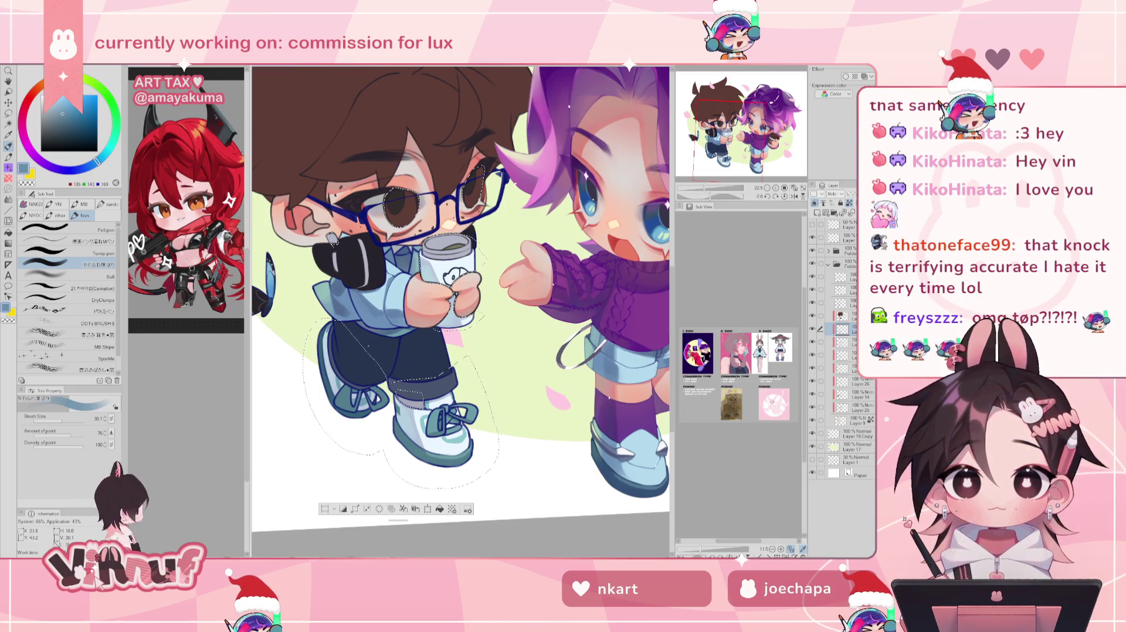
pyautogui.moveTo(66, 424); pyautogui.dragTo(76, 422)
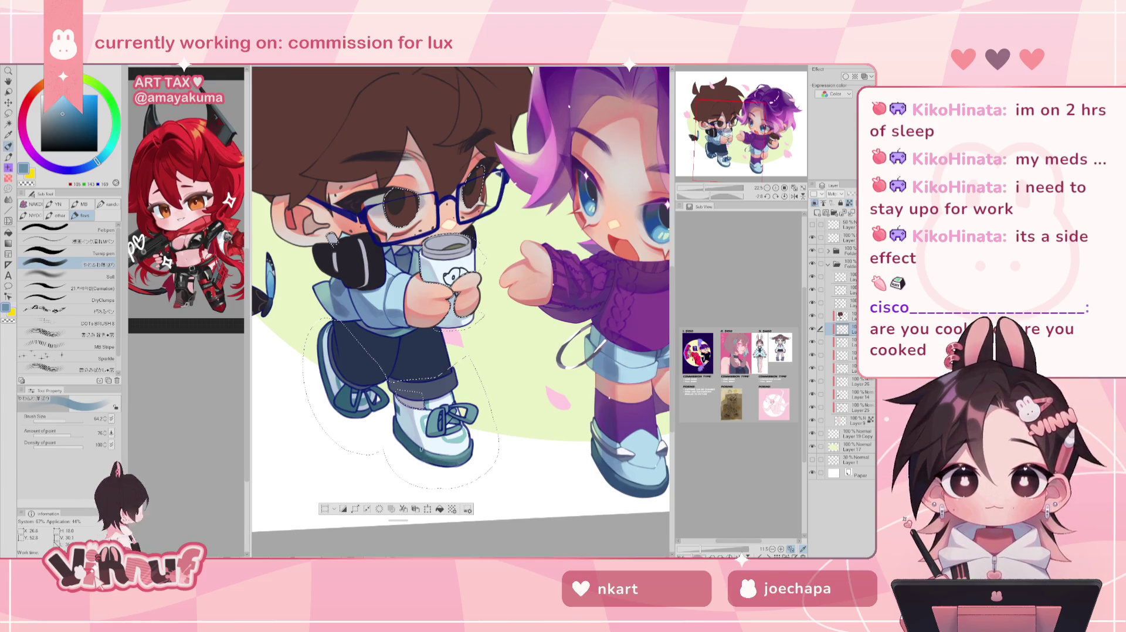
pyautogui.press('h')
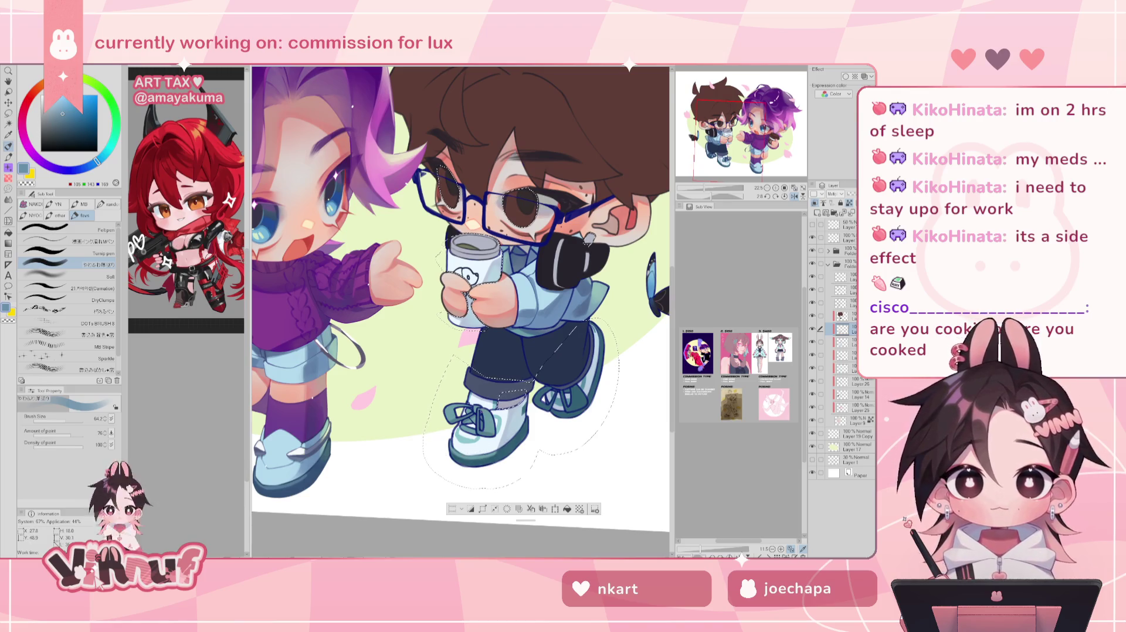
pyautogui.press('h')
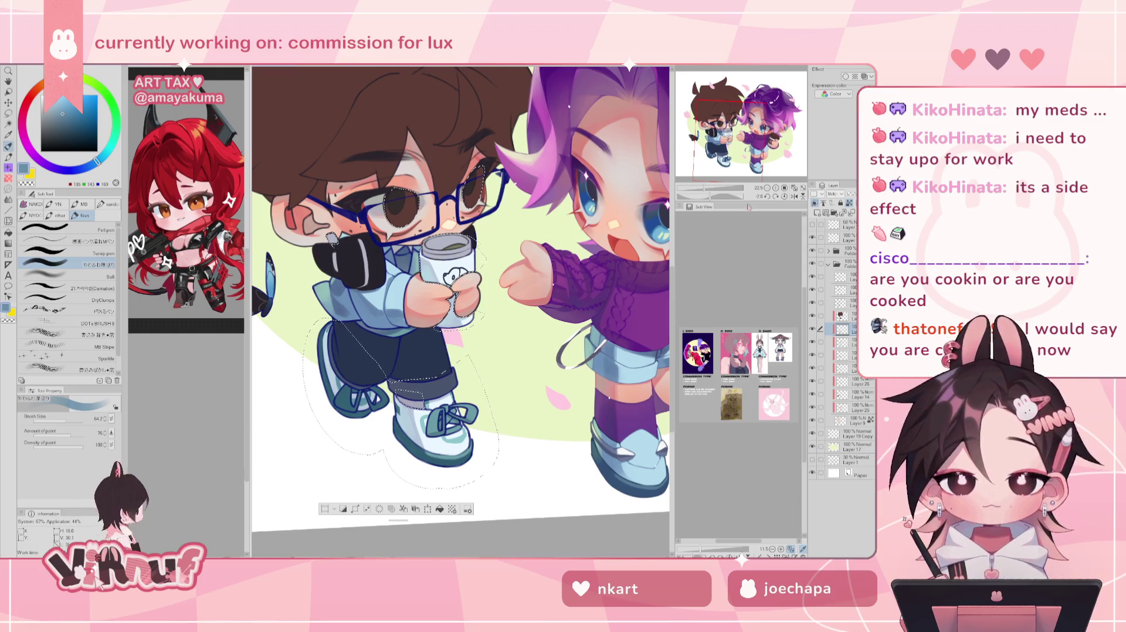
pyautogui.scroll(1, 528, 411)
pyautogui.scroll(2, 528, 410)
pyautogui.scroll(2, 528, 410)
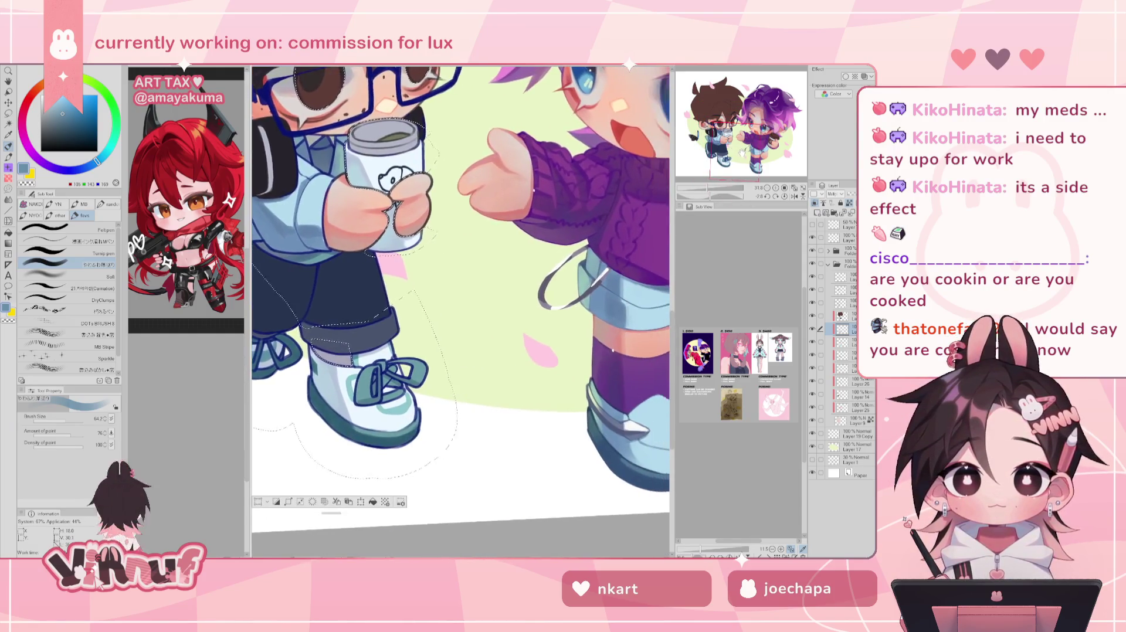
pyautogui.moveTo(470, 294); pyautogui.dragTo(434, 281)
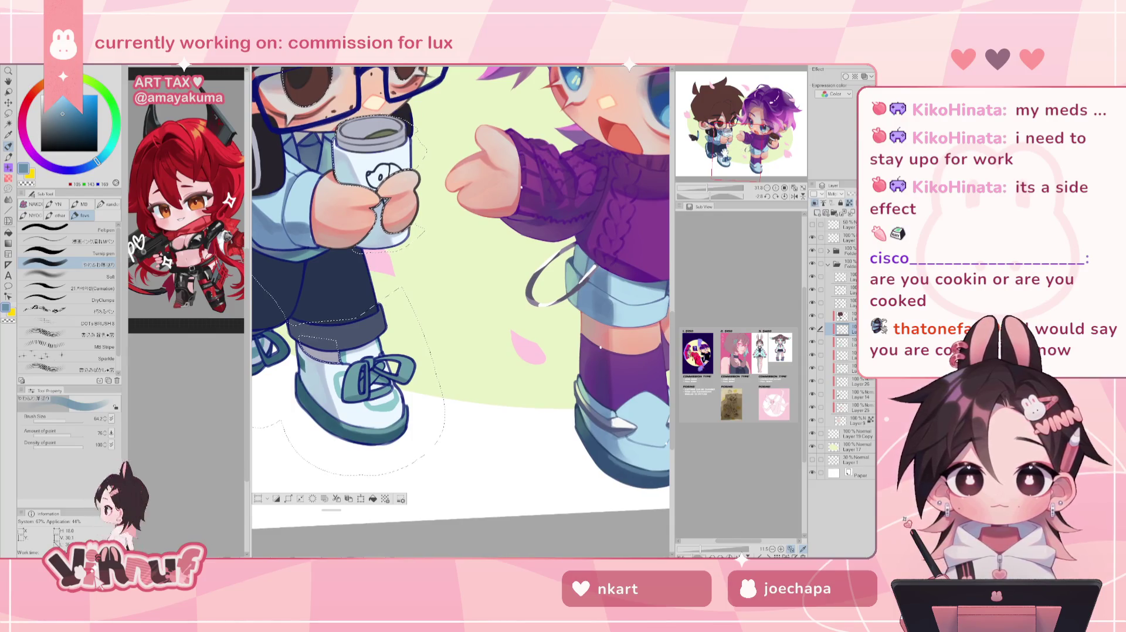
pyautogui.press('[')
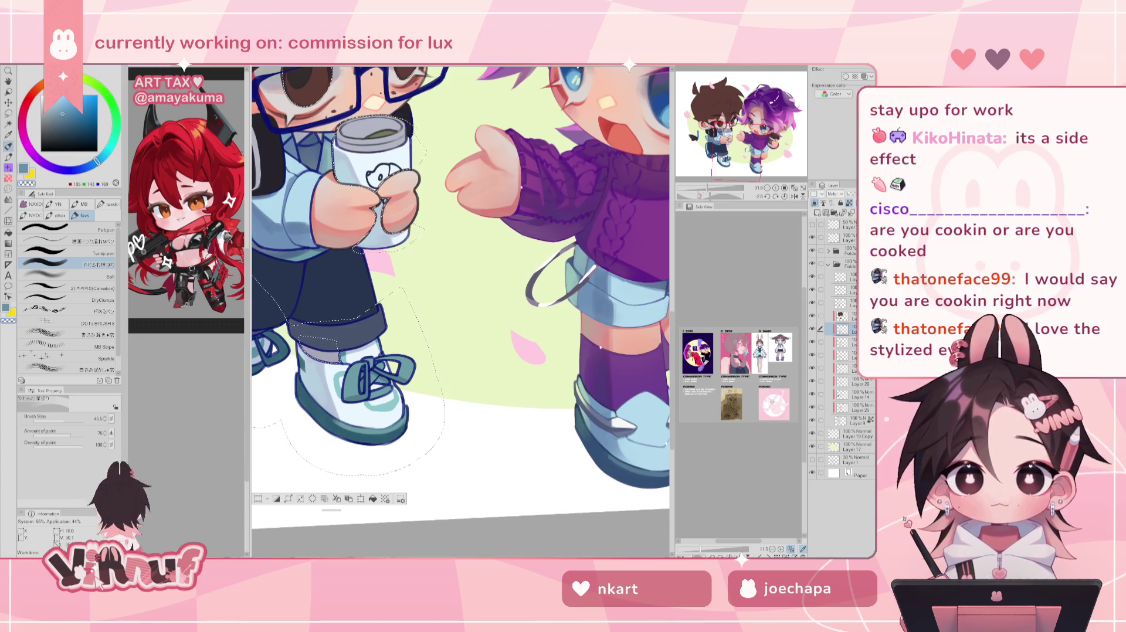
pyautogui.hotkey('ctrl', '-')
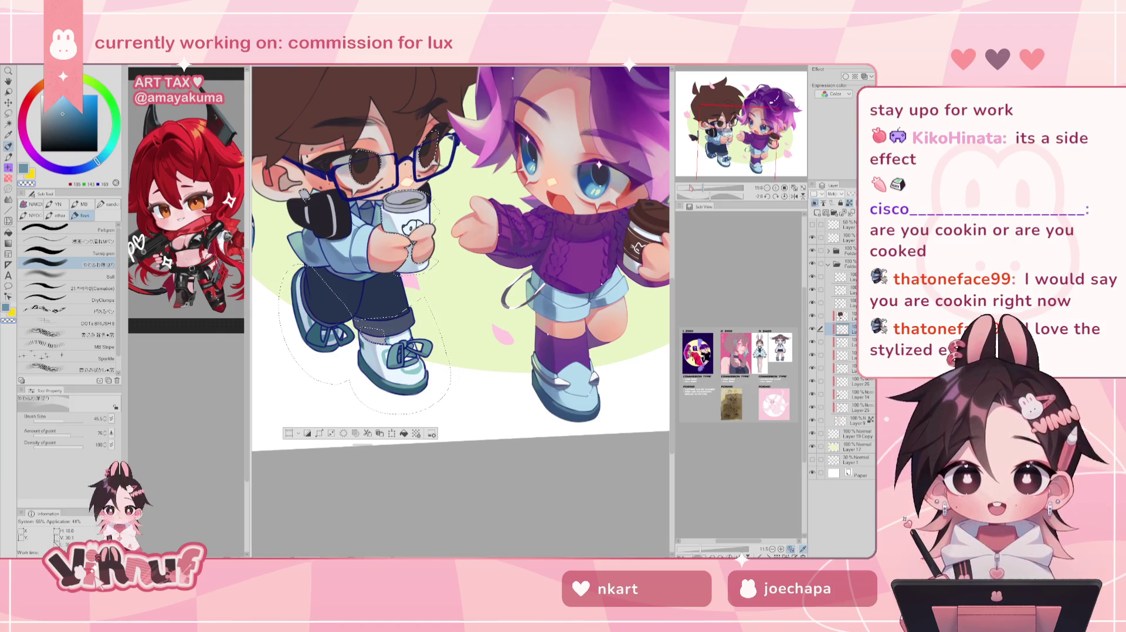
pyautogui.press('-')
pyautogui.hotkey('ctrl', '+')
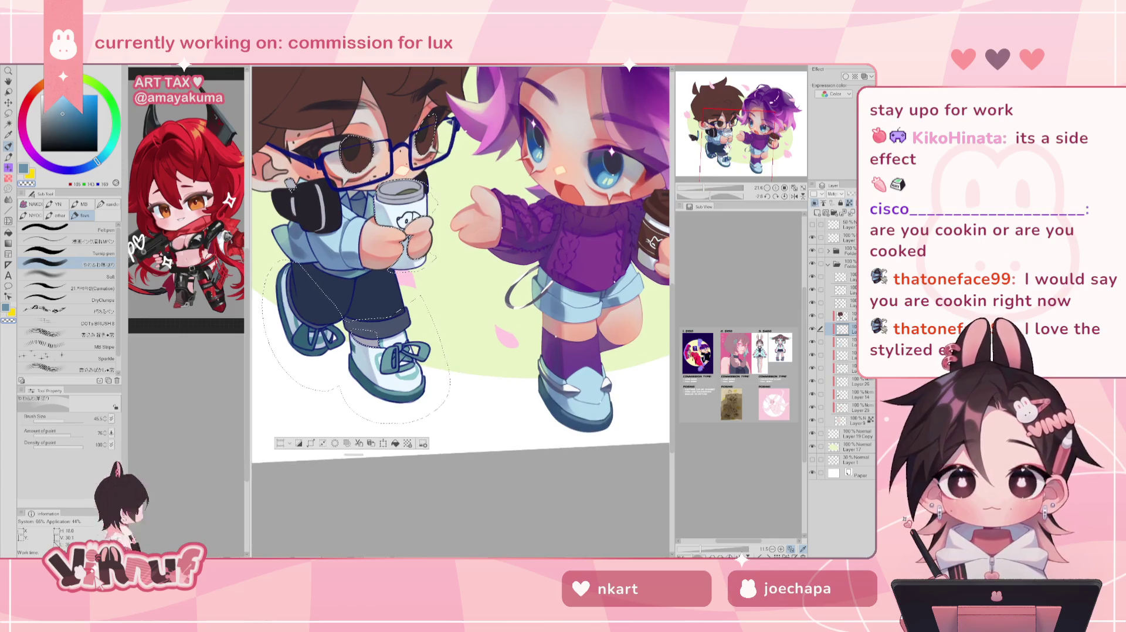
pyautogui.hotkey('ctrl', '+')
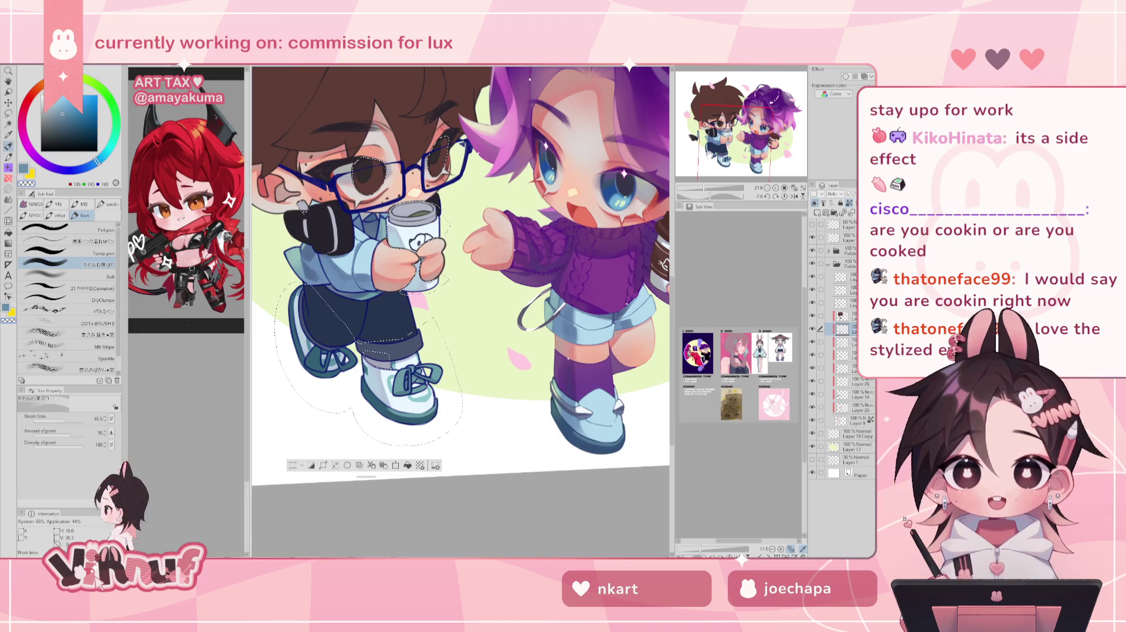
pyautogui.click(67, 420)
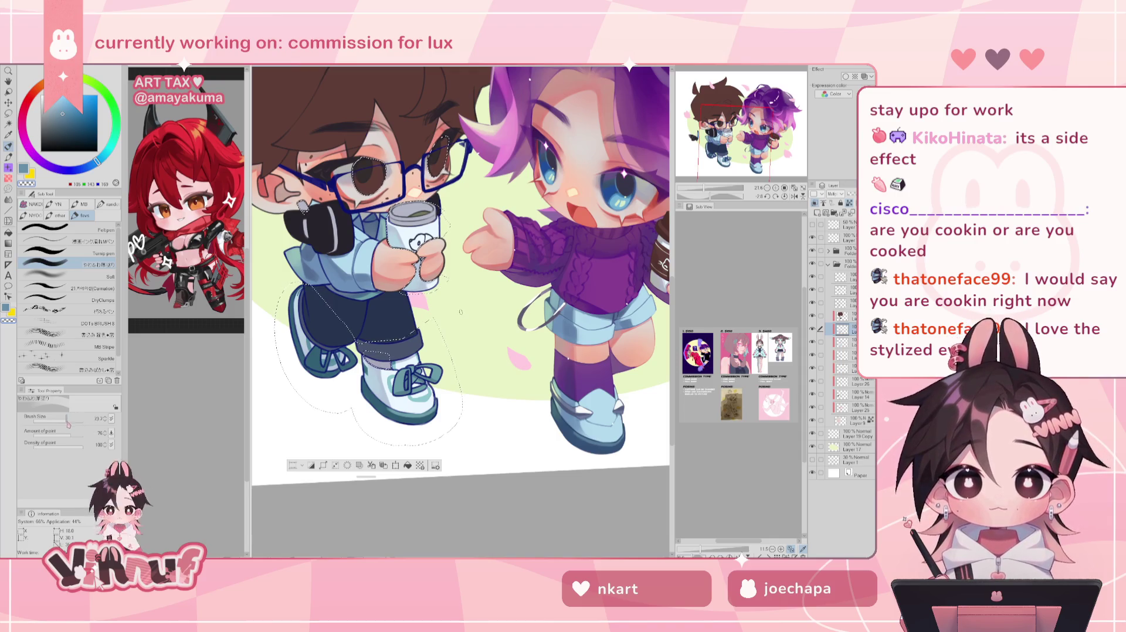
pyautogui.scroll(2, 461, 313)
pyautogui.scroll(2, 461, 312)
pyautogui.scroll(-2, 461, 312)
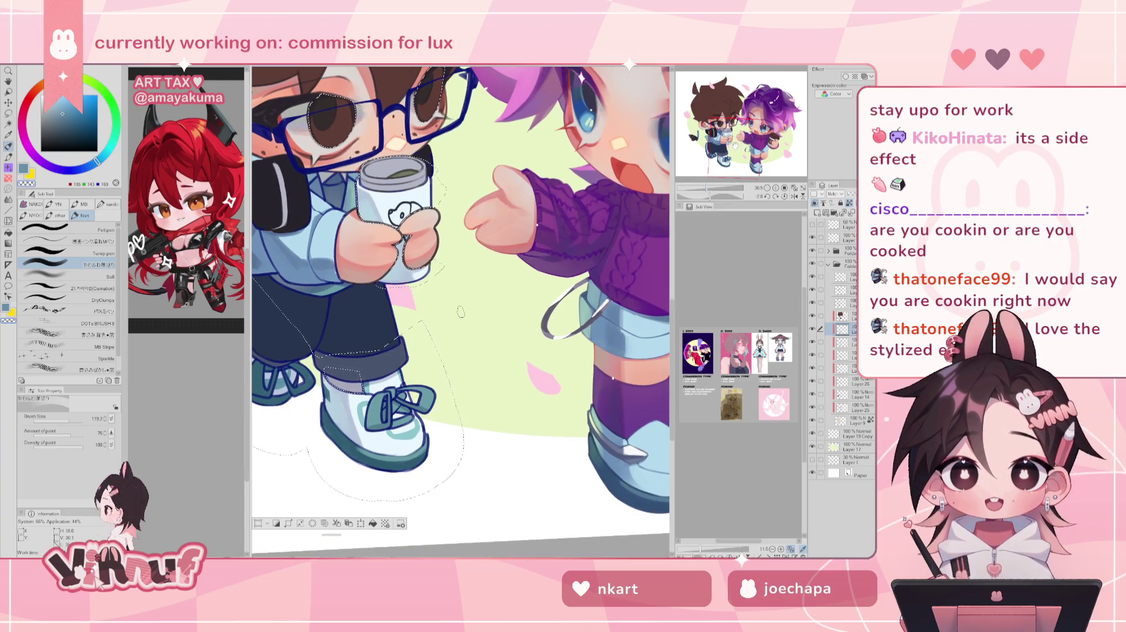
pyautogui.hscroll(-2, 461, 312)
pyautogui.scroll(-2, 461, 312)
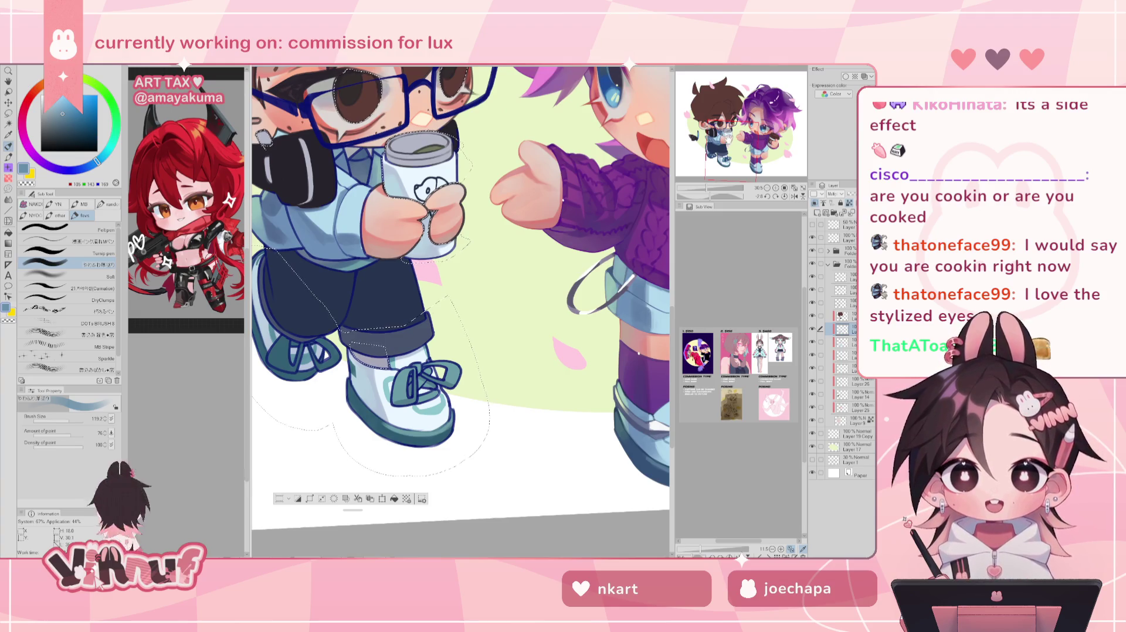
pyautogui.scroll(2, 461, 312)
pyautogui.press('[')
pyautogui.press('[')
pyautogui.press('[')
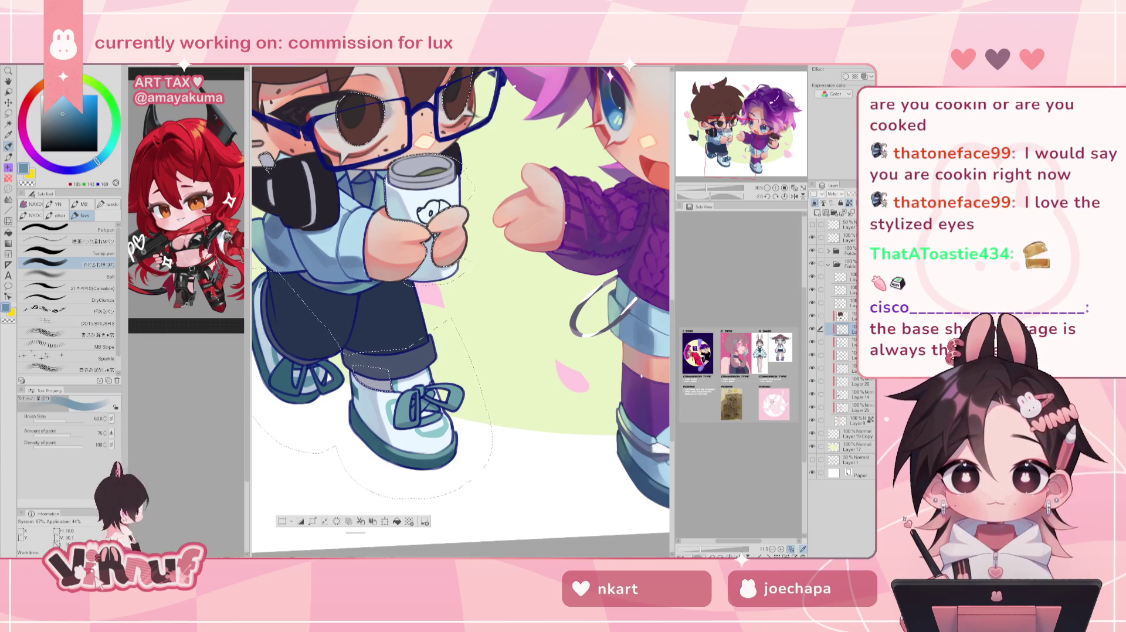
pyautogui.moveTo(410, 293); pyautogui.dragTo(425, 297)
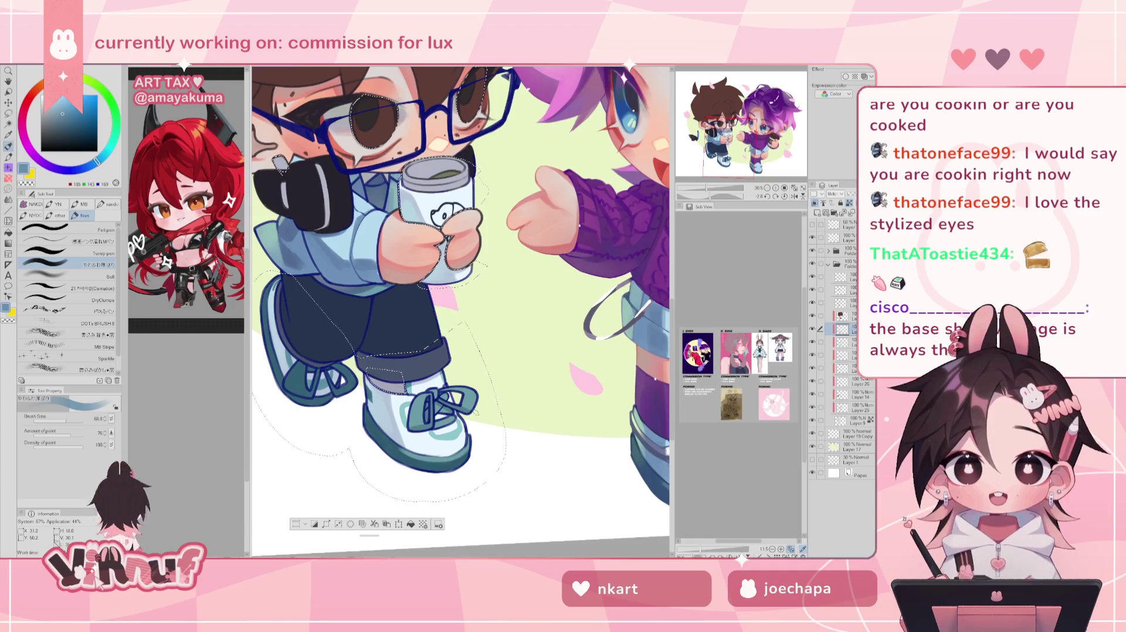
pyautogui.press('[')
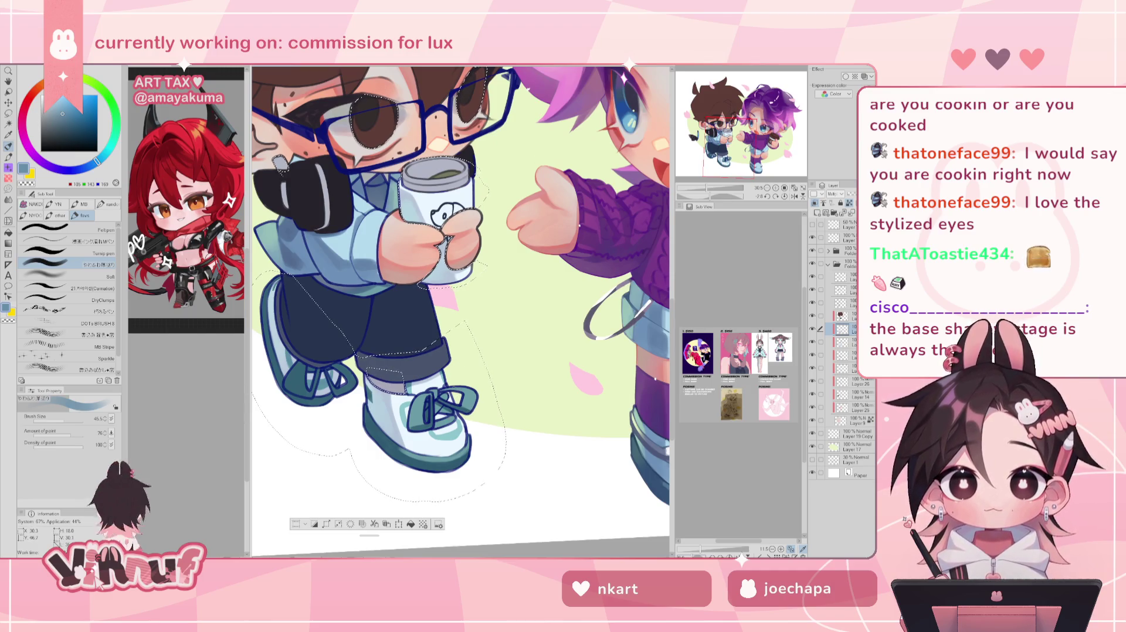
pyautogui.hotkey('ctrl', '-')
pyautogui.hotkey('ctrl', '-')
pyautogui.hotkey('ctrl', '-')
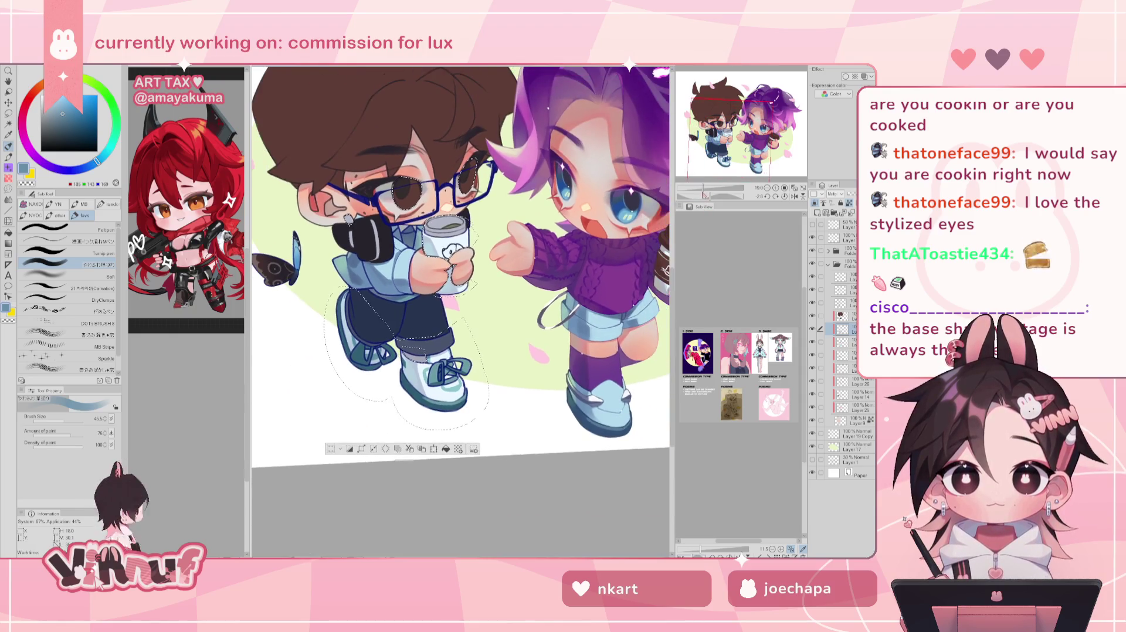
# - Shift the drawing colour from blue to a light, bright mint green
pyautogui.hotkey('ctrl', '+')
pyautogui.hotkey('ctrl', '+')
pyautogui.hotkey('ctrl', '+')
pyautogui.hotkey('ctrl', '+')
pyautogui.moveTo(460, 281); pyautogui.dragTo(447, 287)
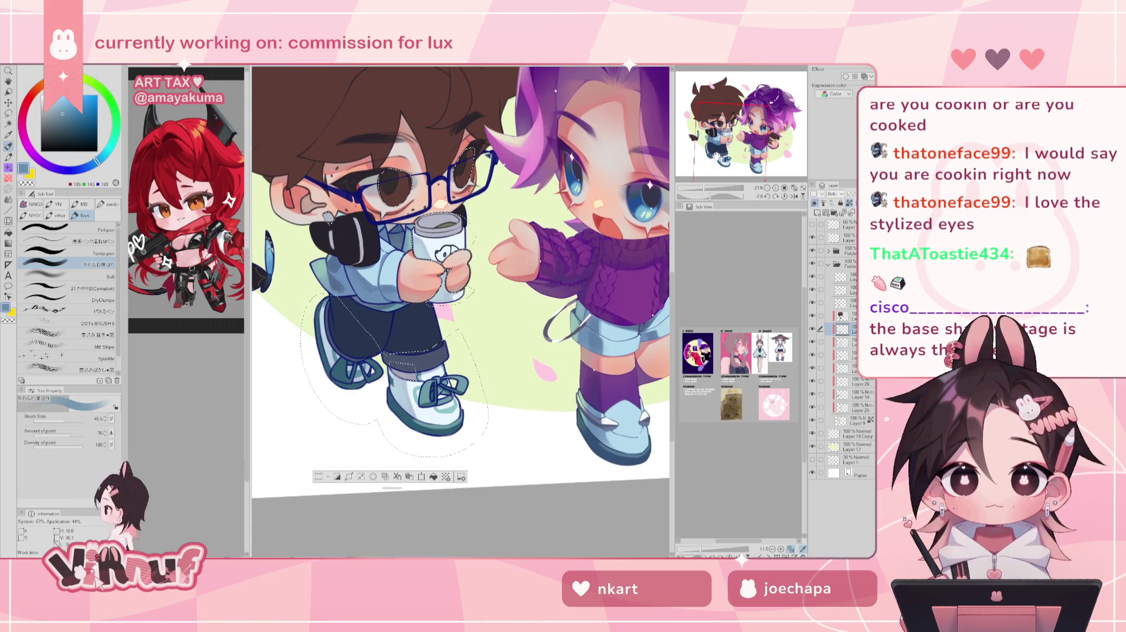
pyautogui.moveTo(97, 159); pyautogui.dragTo(116, 125)
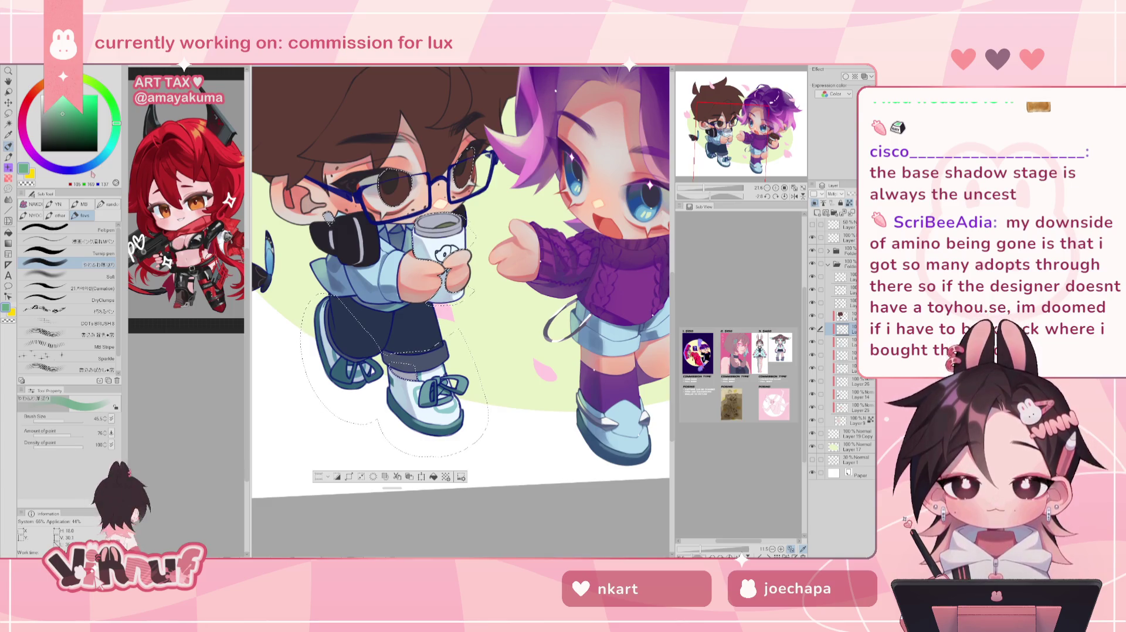
pyautogui.keyDown('alt'); pyautogui.click(437, 404); pyautogui.keyUp('alt')
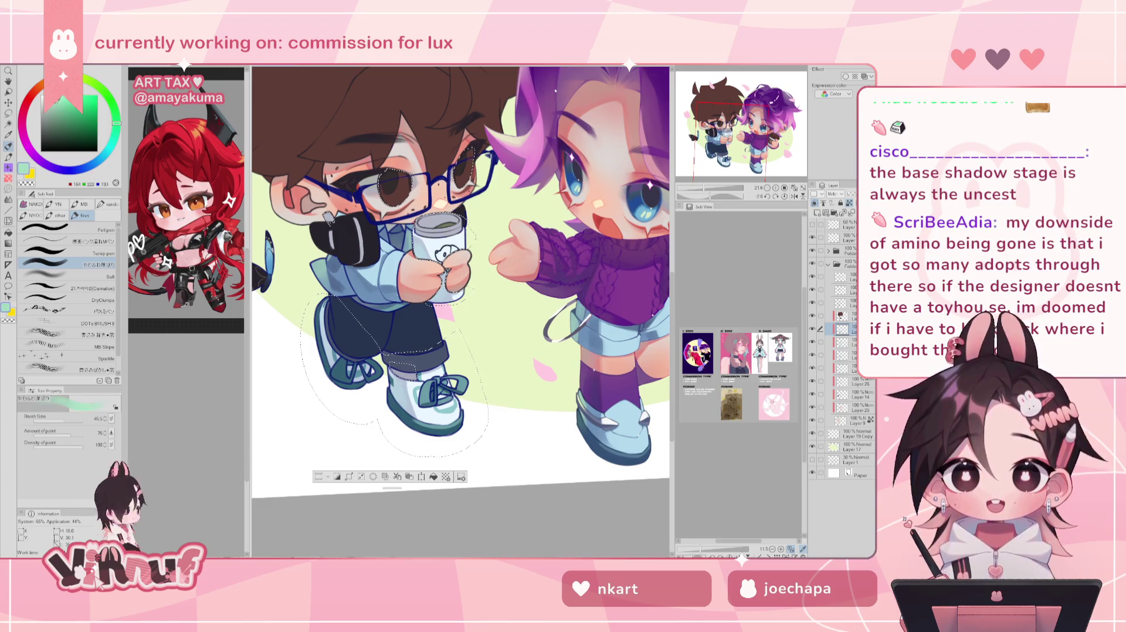
pyautogui.keyDown('alt'); pyautogui.click(437, 405); pyautogui.keyUp('alt')
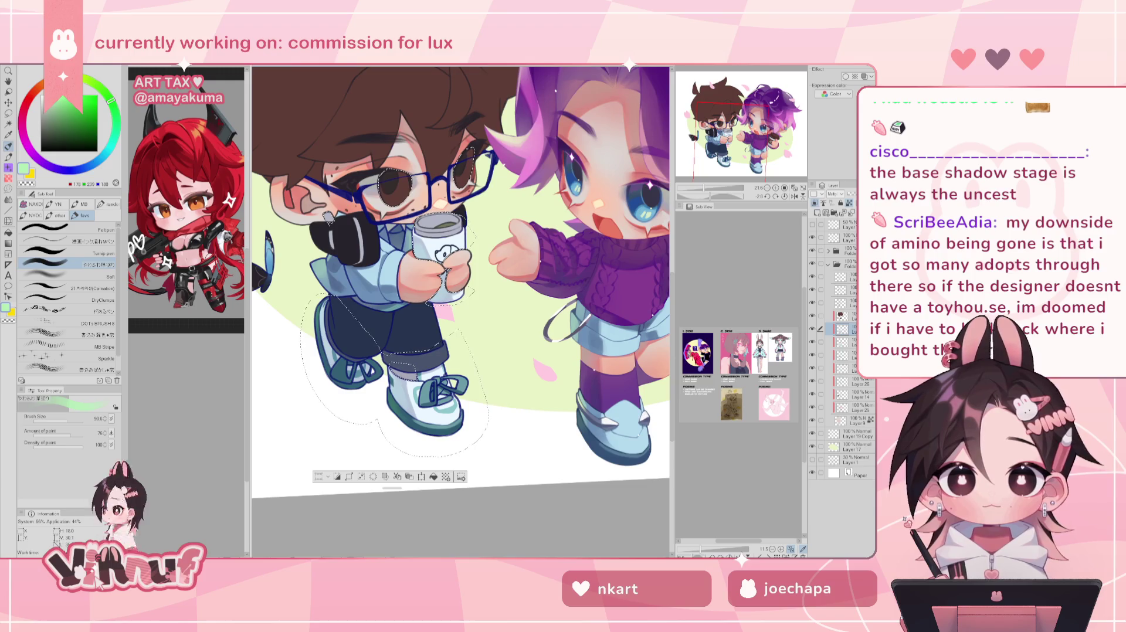
# - Zoom out and flip the canvas to check both characters, then zoom back in
pyautogui.moveTo(460, 282); pyautogui.dragTo(416, 296)
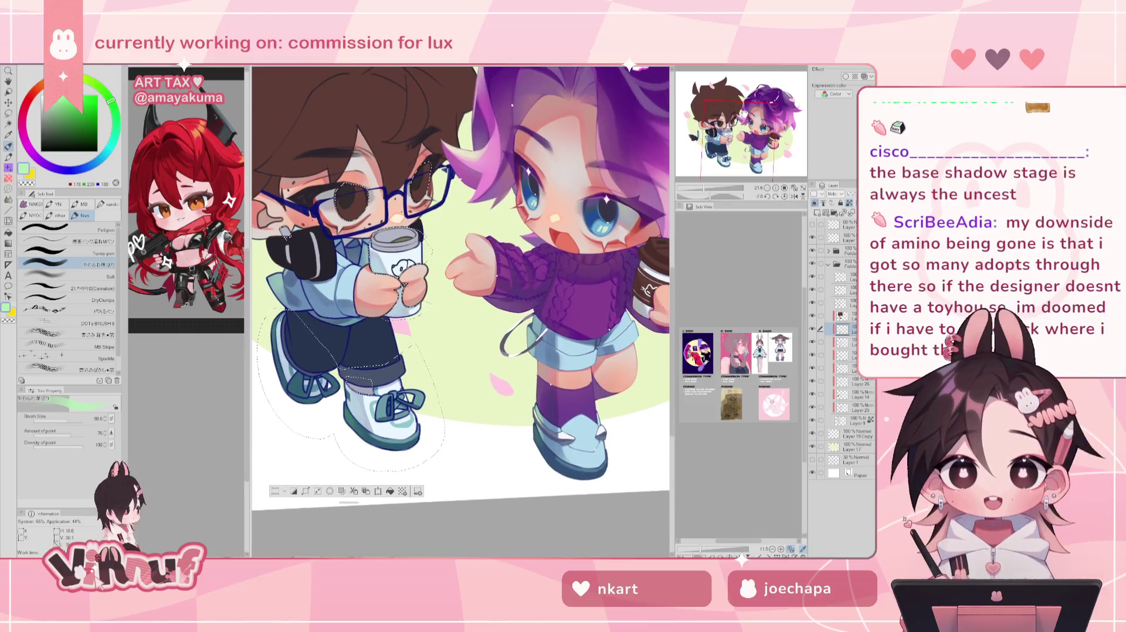
pyautogui.hotkey('ctrl', '-')
pyautogui.hotkey('ctrl', '-')
pyautogui.press('h')
pyautogui.press('h')
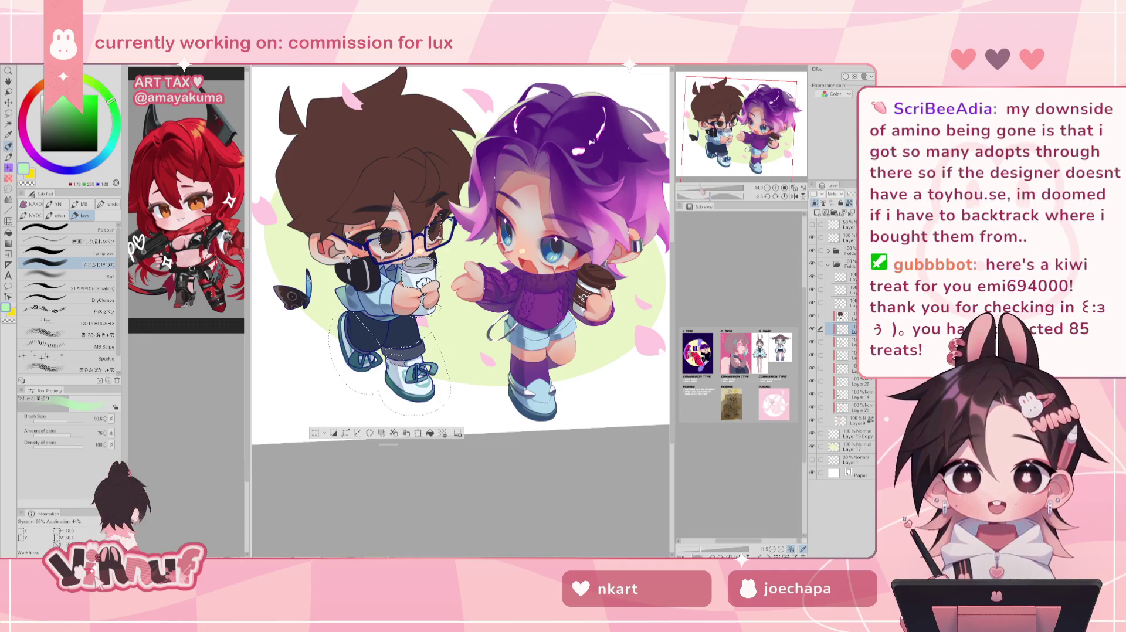
pyautogui.scroll(1, 390, 274)
pyautogui.scroll(1, 390, 274)
pyautogui.scroll(1, 390, 274)
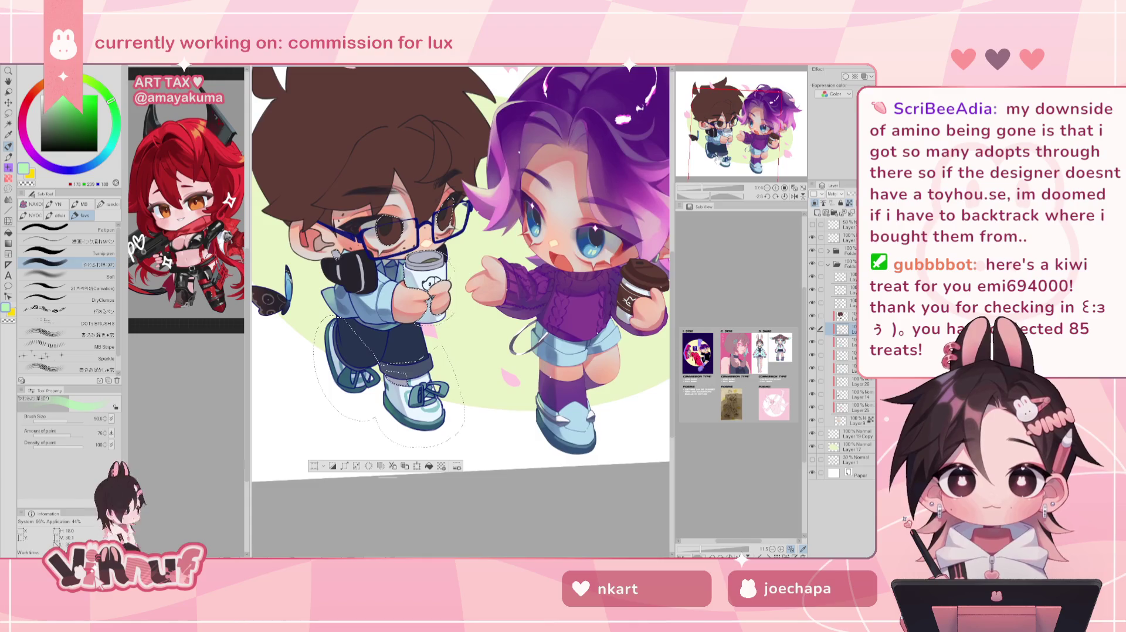
pyautogui.moveTo(461, 276); pyautogui.dragTo(459, 286)
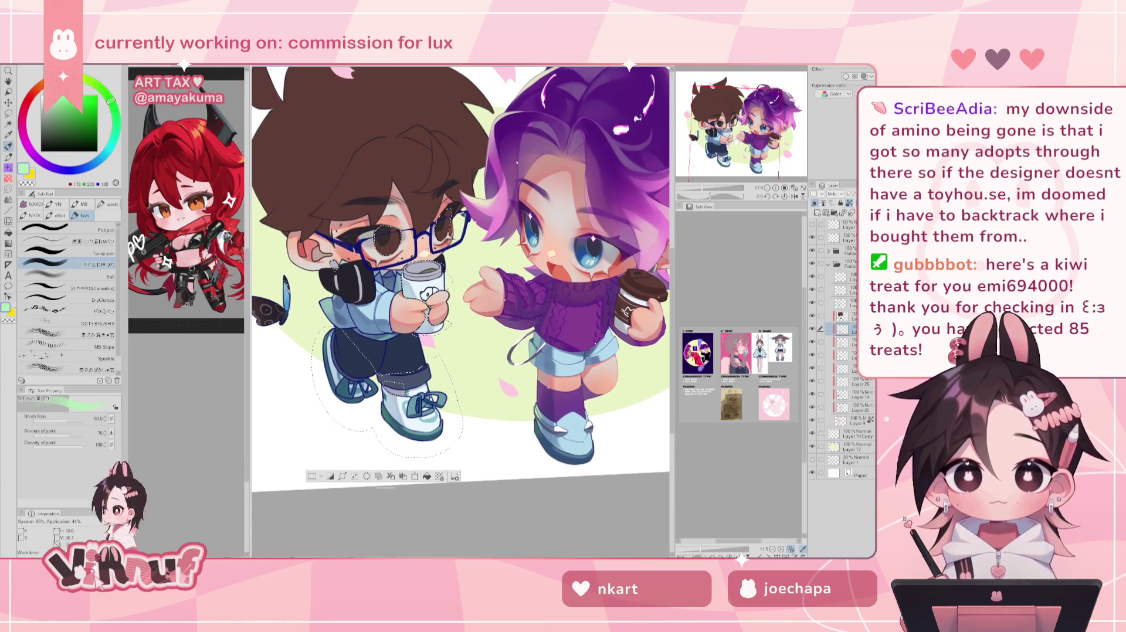
pyautogui.scroll(1, 742, 126)
pyautogui.scroll(1, 742, 126)
pyautogui.scroll(1, 742, 126)
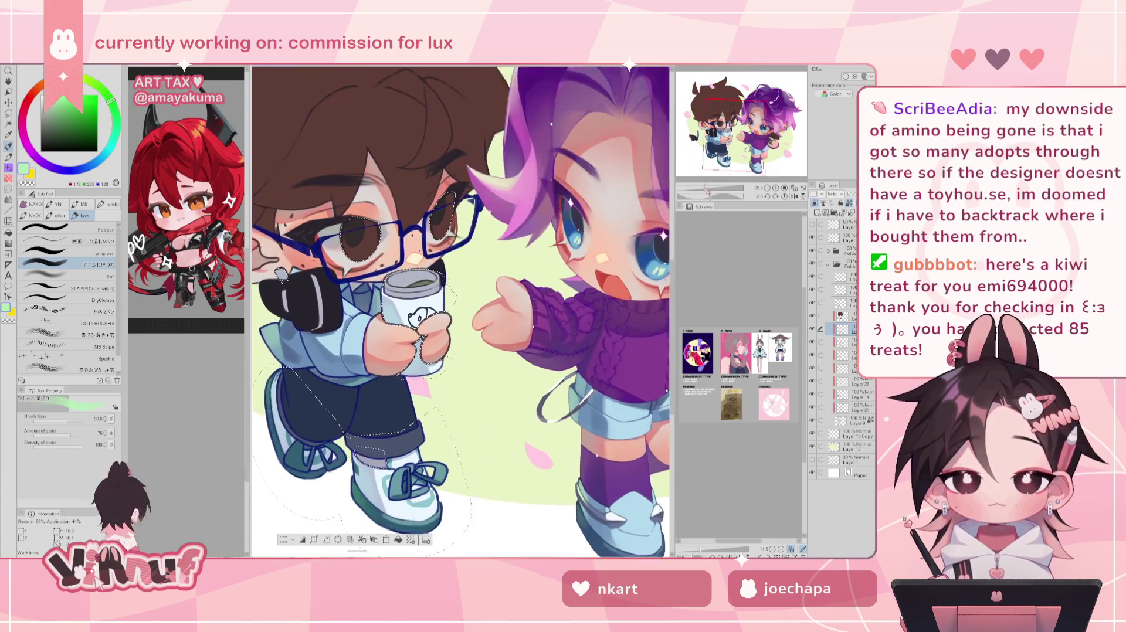
pyautogui.scroll(1, 742, 127)
# - Set the brush size to 64 and rotate the canvas view
pyautogui.click(67, 421)
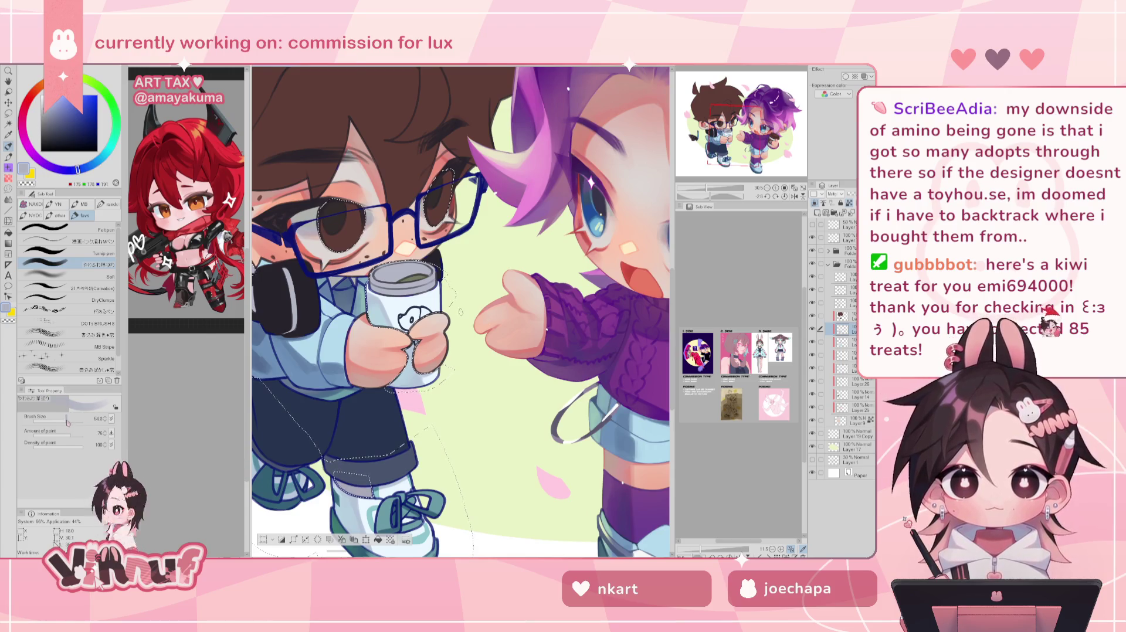
pyautogui.moveTo(67, 420); pyautogui.dragTo(79, 421)
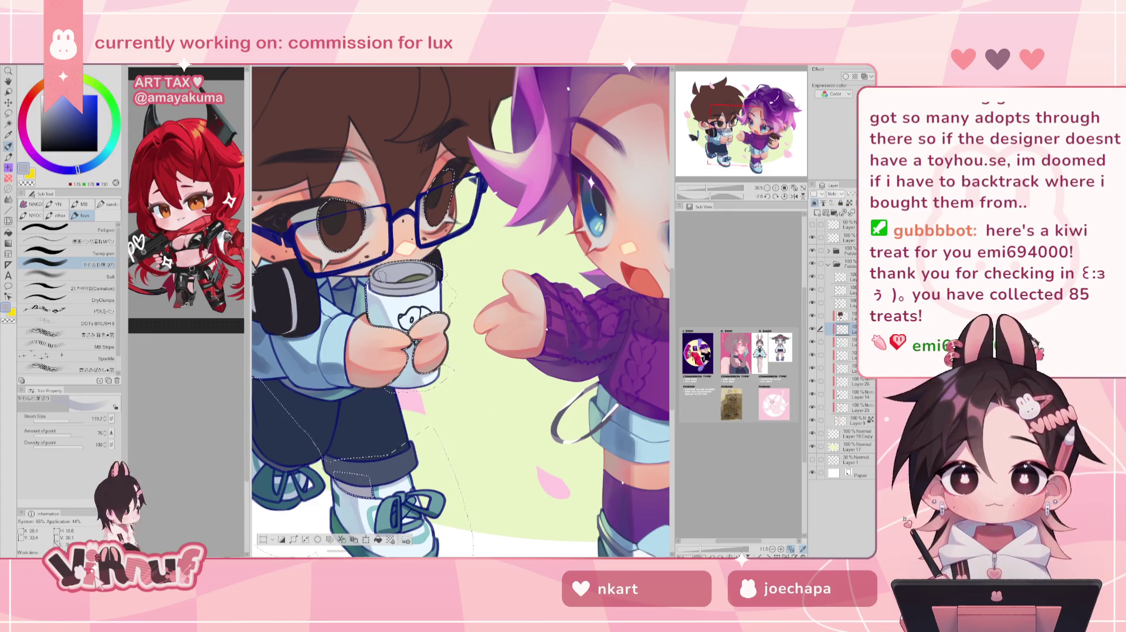
pyautogui.moveTo(460, 311); pyautogui.dragTo(404, 359)
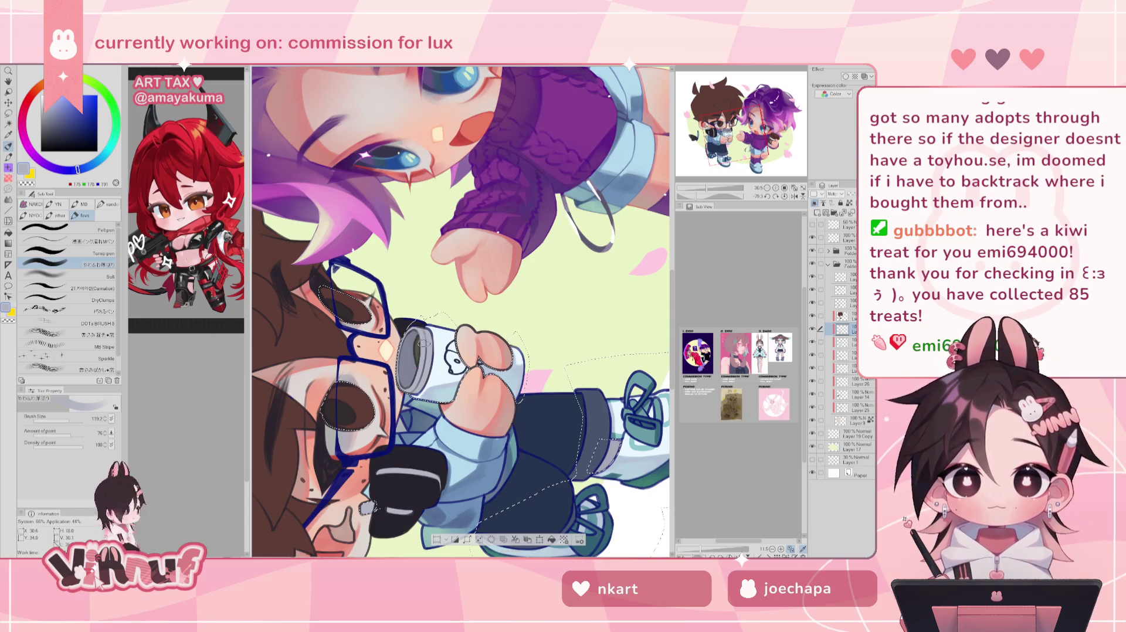
# - Reset the canvas rotation upright, return to the pen, and fit then zoom to a medium view
pyautogui.press('e')
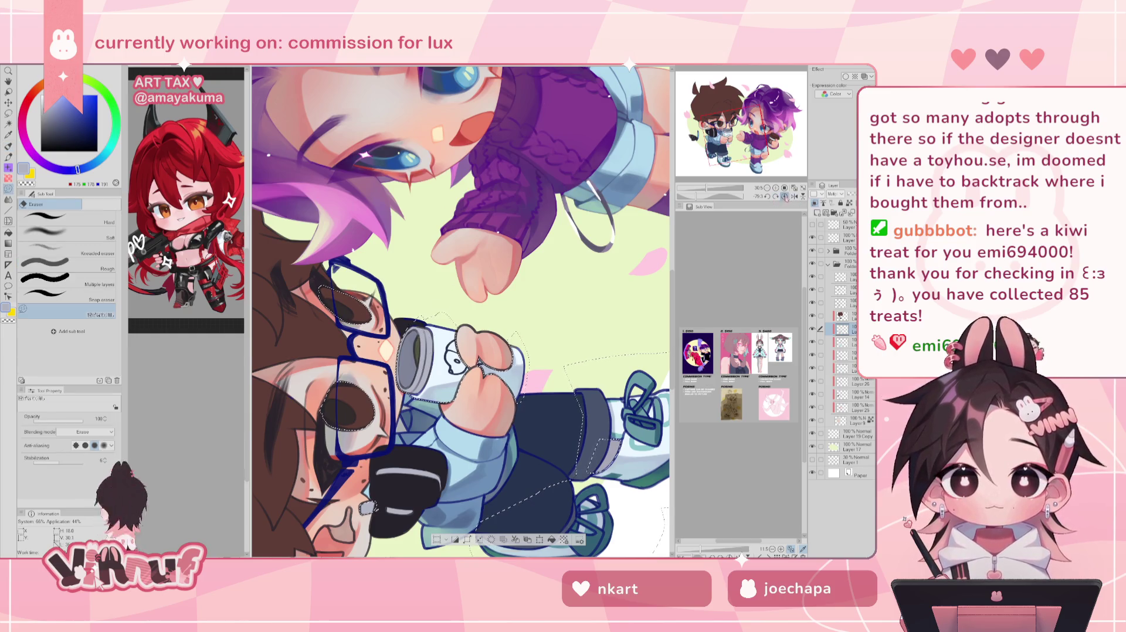
pyautogui.click(785, 196)
pyautogui.press('p')
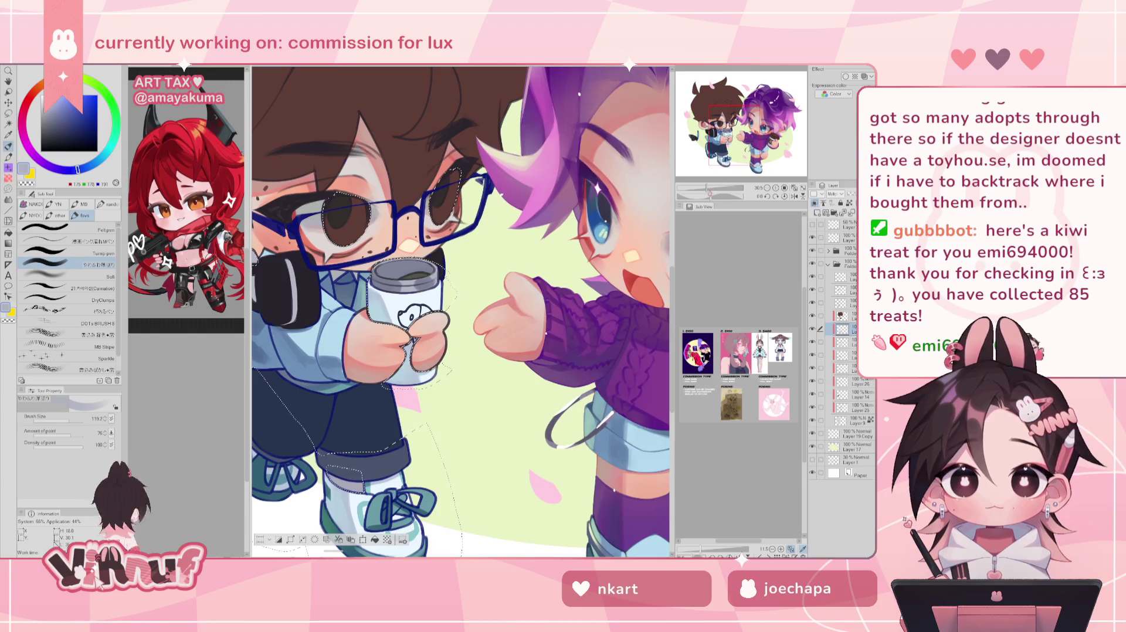
pyautogui.hotkey('ctrl', '0')
pyautogui.hotkey('ctrl', '+')
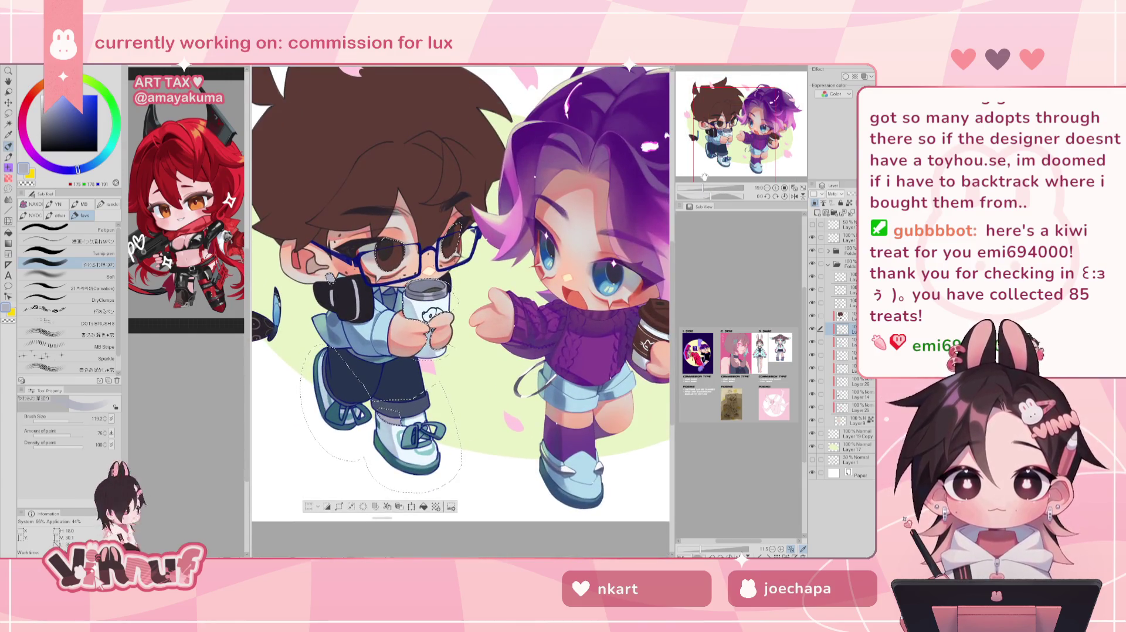
# - Go from white to mid grey, then tune it to a deep grey-blue
pyautogui.keyDown('alt'); pyautogui.click(565, 470); pyautogui.keyUp('alt')
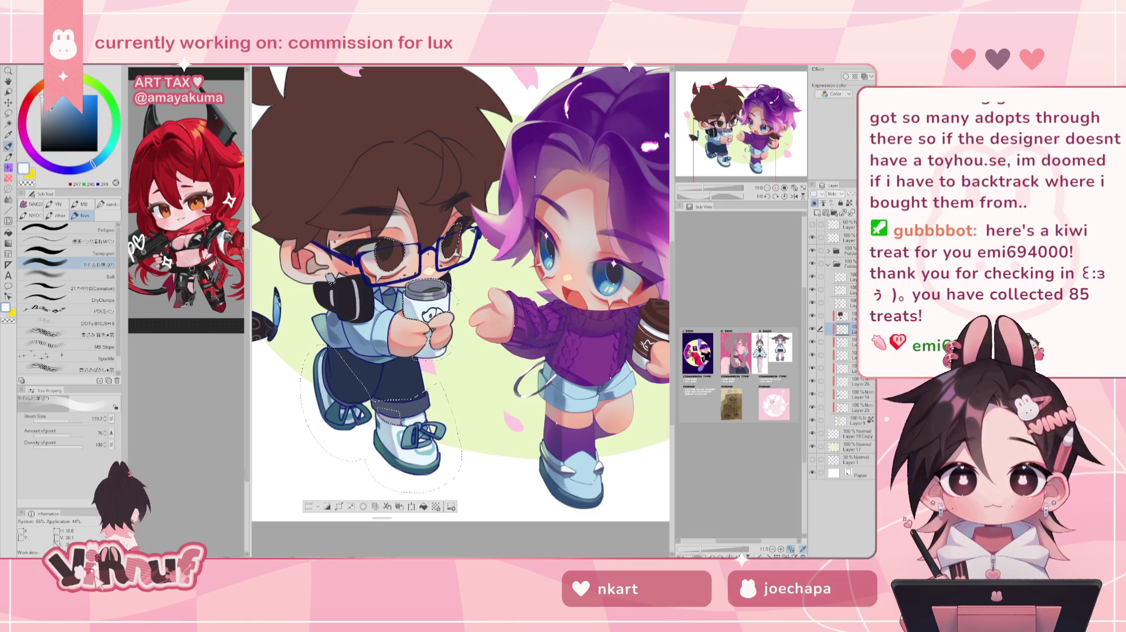
pyautogui.keyDown('alt'); pyautogui.click(563, 478); pyautogui.keyUp('alt')
pyautogui.moveTo(82, 174); pyautogui.dragTo(82, 169)
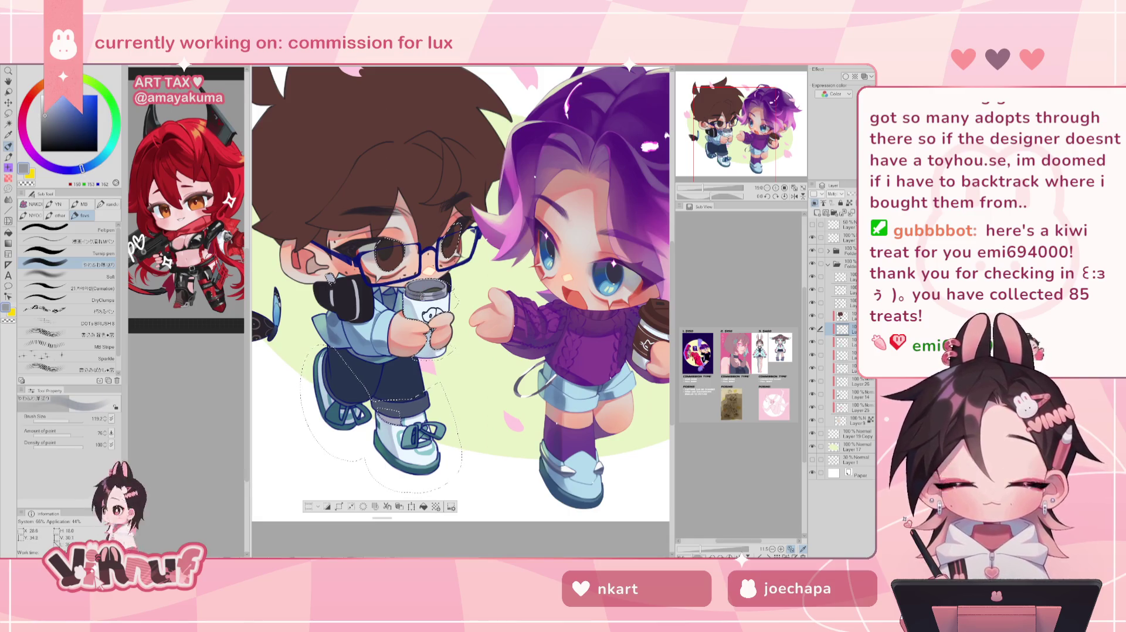
pyautogui.click(49, 123)
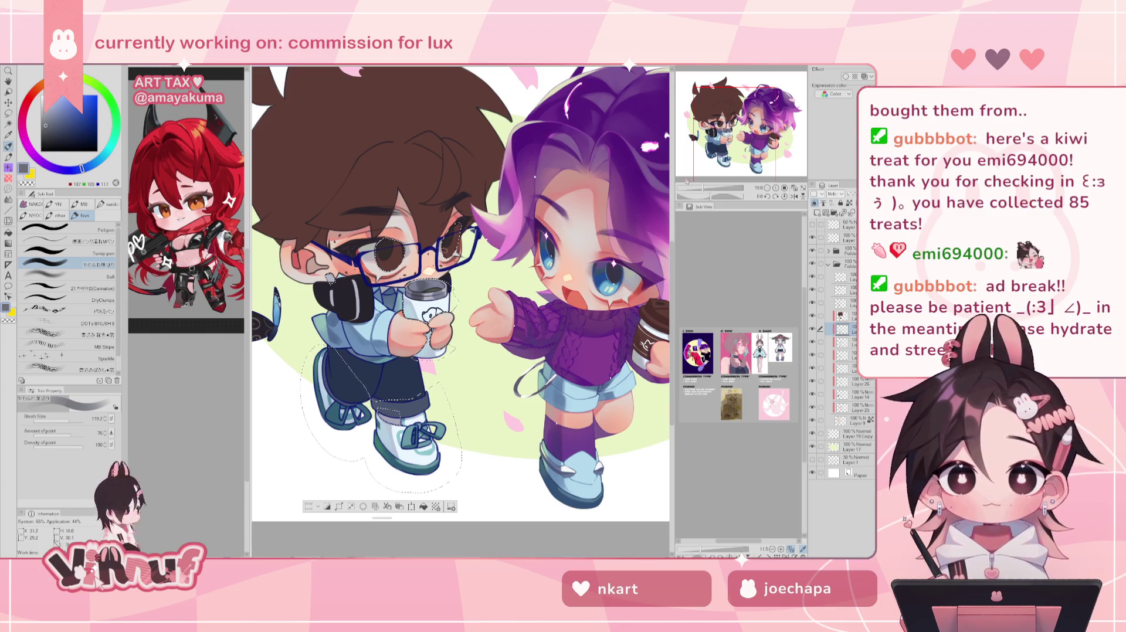
pyautogui.scroll(3, 461, 311)
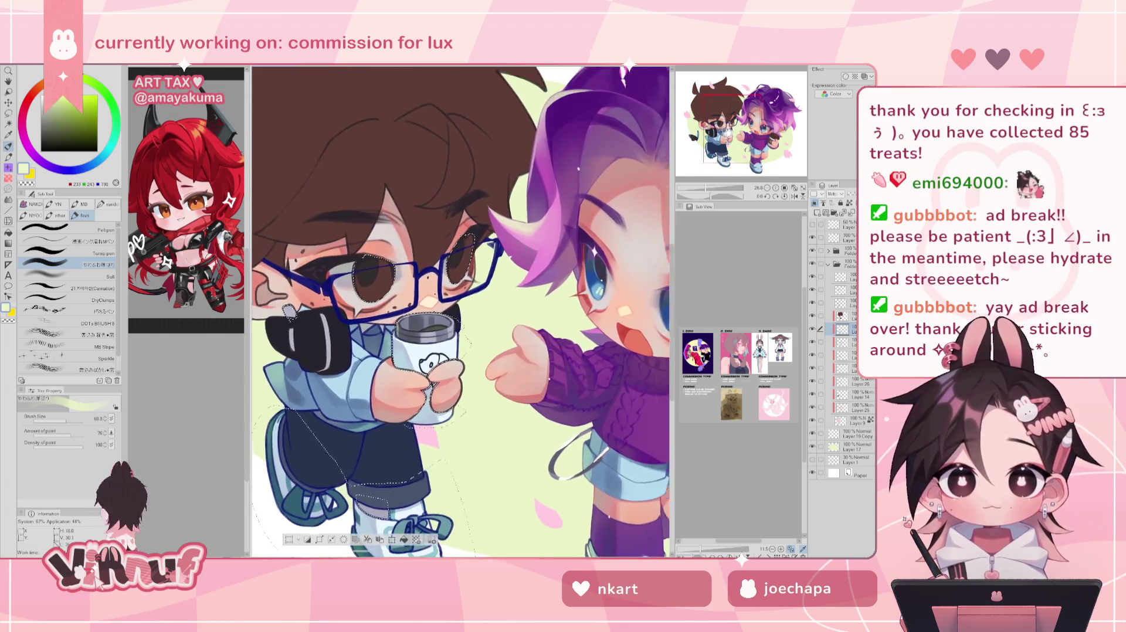
# - Zoom to a medium view of the characters and add a new raster layer, Layer 13
pyautogui.scroll(-4, 461, 310)
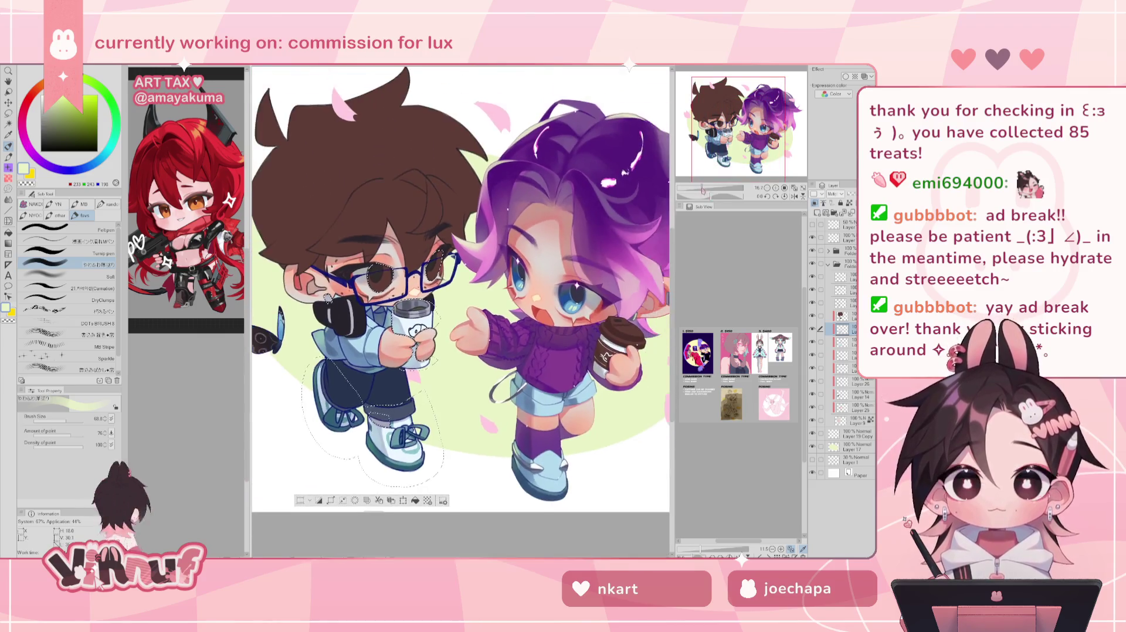
pyautogui.scroll(2, 461, 311)
pyautogui.scroll(-2, 461, 311)
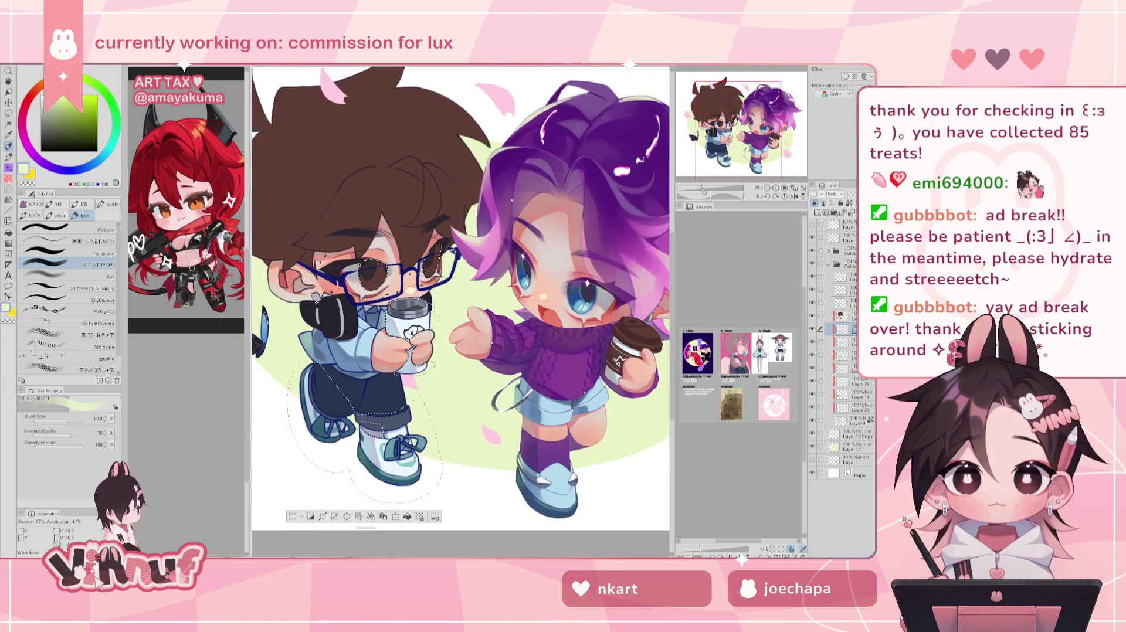
pyautogui.scroll(2, 460, 311)
pyautogui.scroll(2, 460, 311)
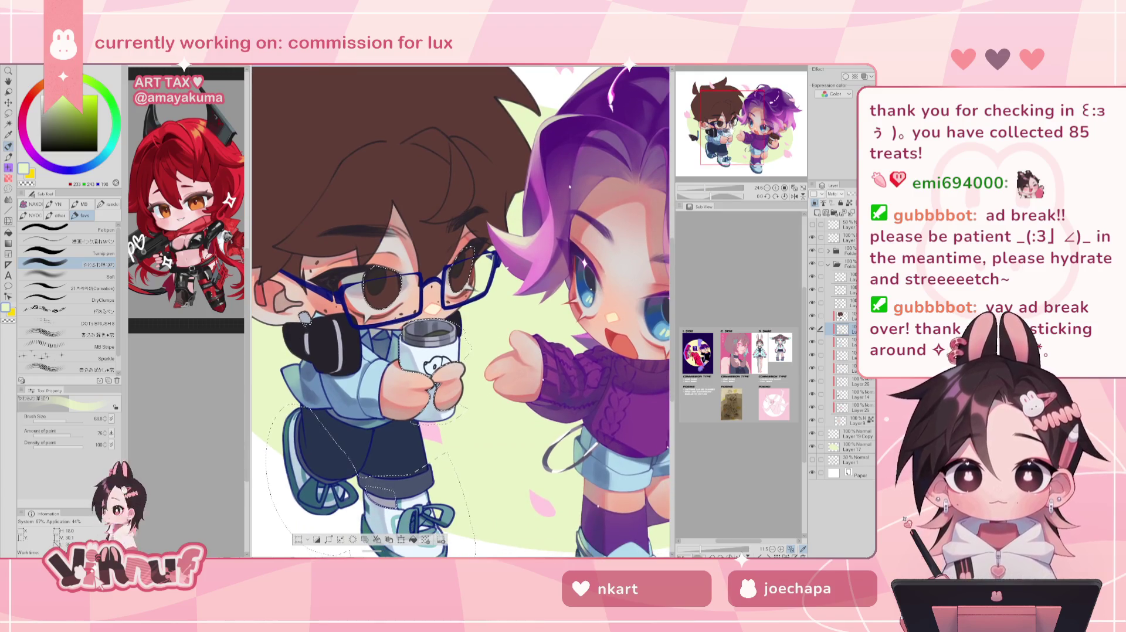
pyautogui.hotkey('ctrl', '0')
pyautogui.hotkey('ctrl', '+')
pyautogui.hotkey('ctrl', '+')
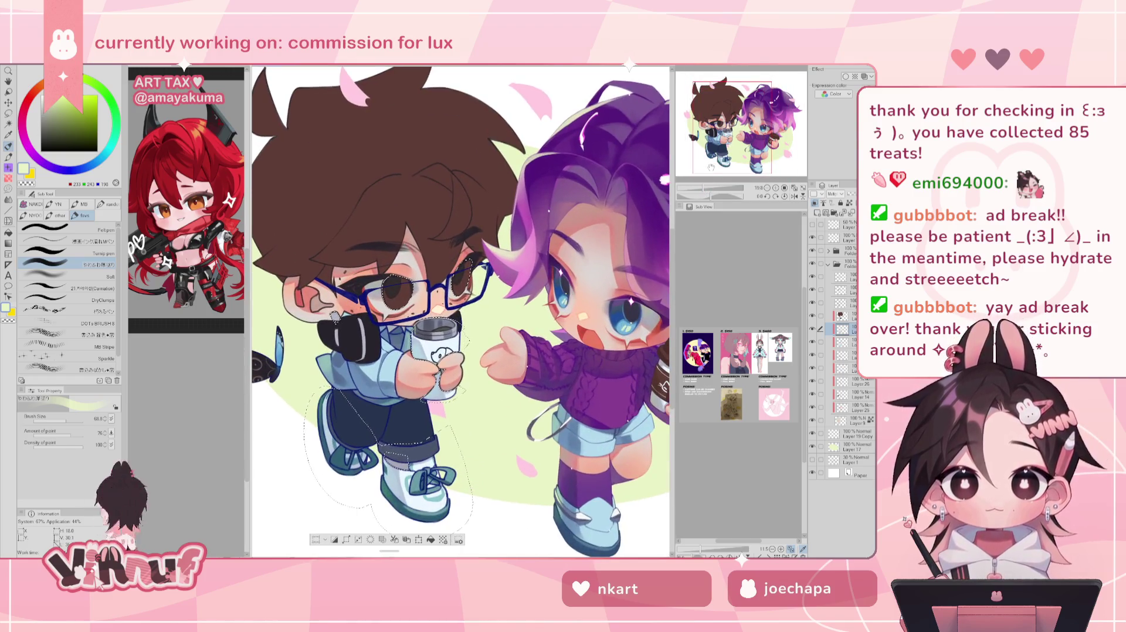
pyautogui.hotkey('ctrl', 'shift', 'n')
pyautogui.hotkey('ctrl', '+')
# - Sample the purple-haired character's dark grey-blue earring colour, then return to the brown-haired character
pyautogui.moveTo(528, 311); pyautogui.dragTo(270, 325)
pyautogui.keyDown('alt'); pyautogui.click(612, 326); pyautogui.keyUp('alt')
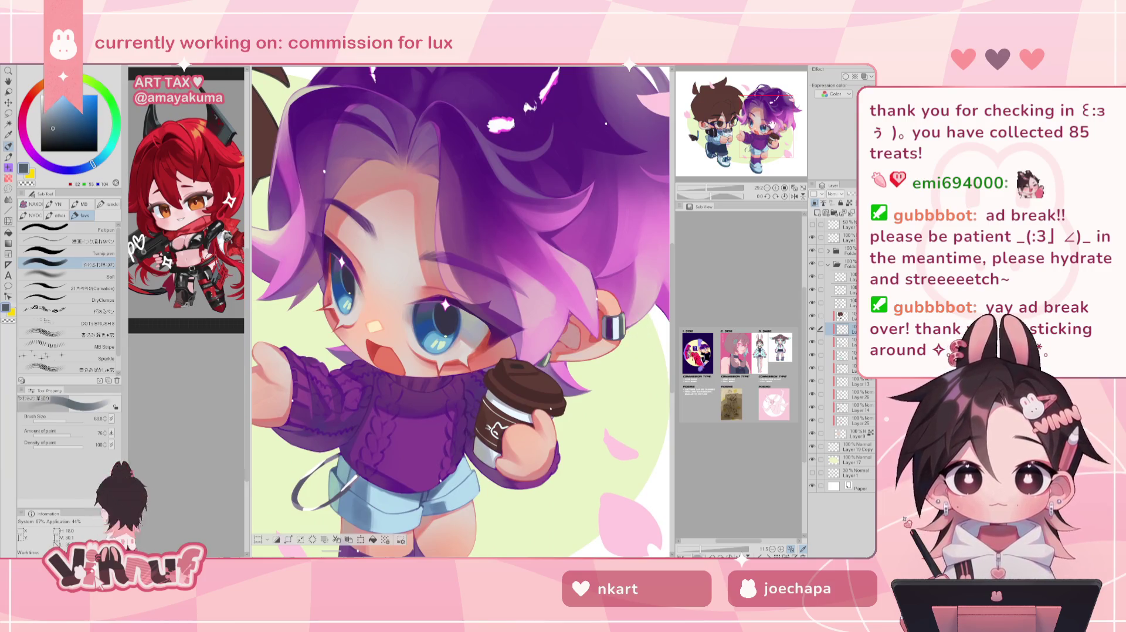
pyautogui.moveTo(276, 317); pyautogui.dragTo(646, 319)
pyautogui.moveTo(528, 320)
pyautogui.mouseDown()
pyautogui.moveTo(552, 322)
pyautogui.moveTo(531, 320)
pyautogui.mouseUp()
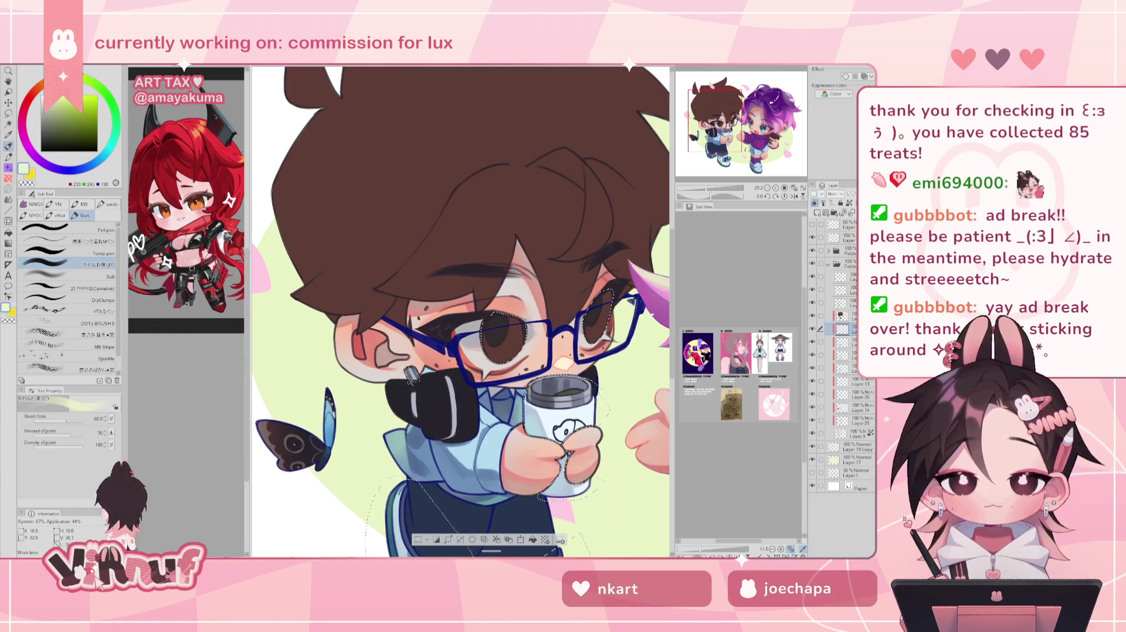
# - Sample a salmon tone from the artwork
pyautogui.moveTo(721, 136); pyautogui.dragTo(731, 141)
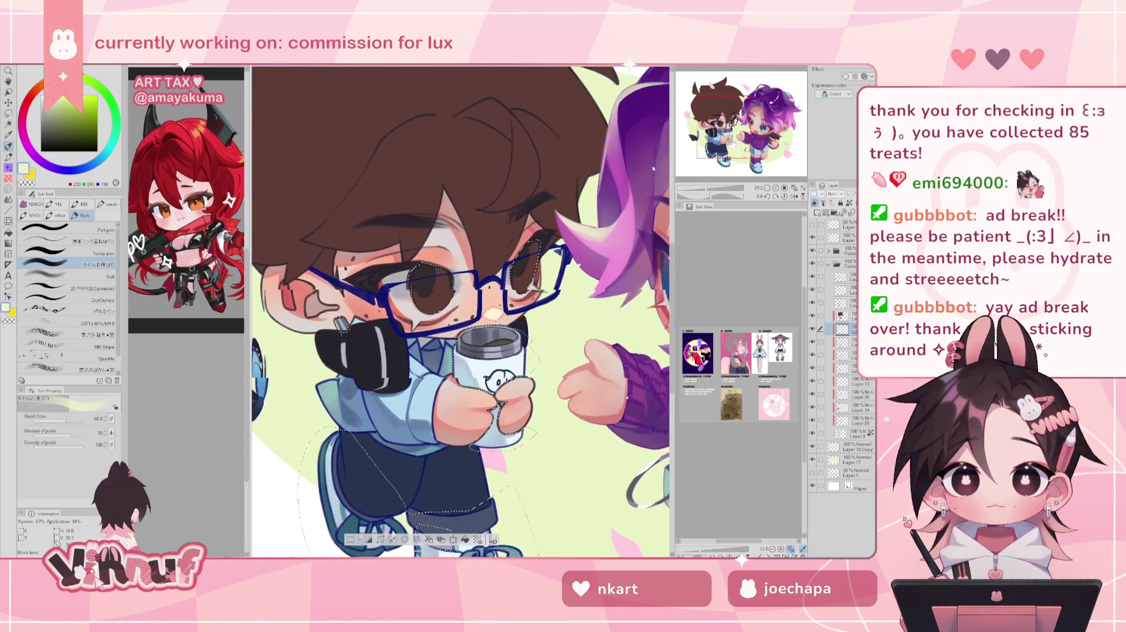
pyautogui.scroll(1, 433, 320)
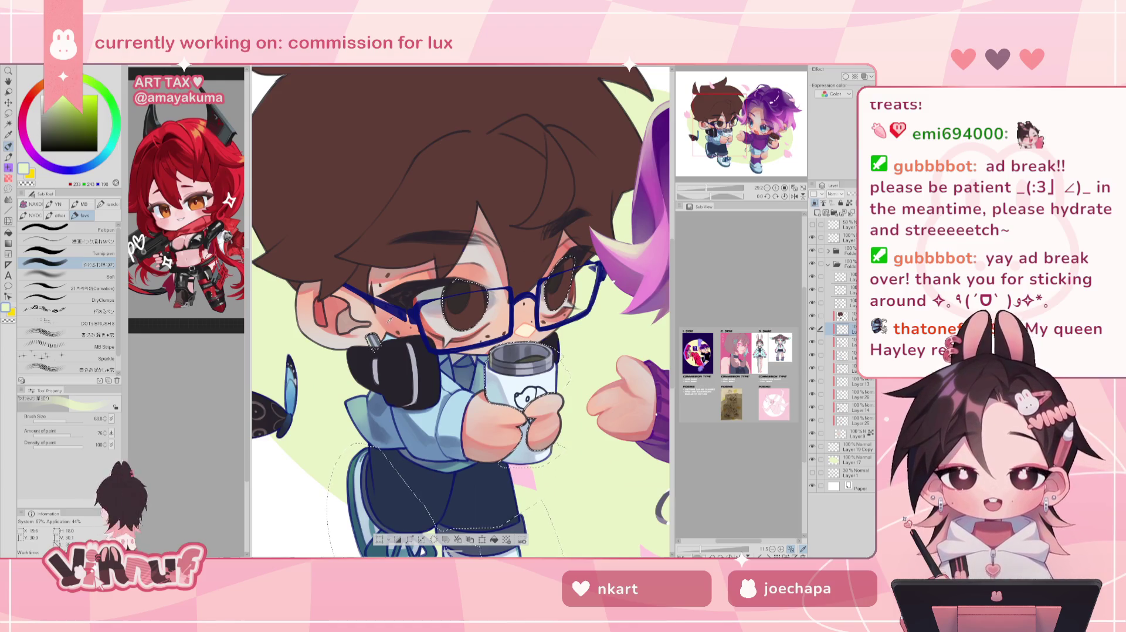
pyautogui.keyDown('alt'); pyautogui.click(371, 339); pyautogui.keyUp('alt')
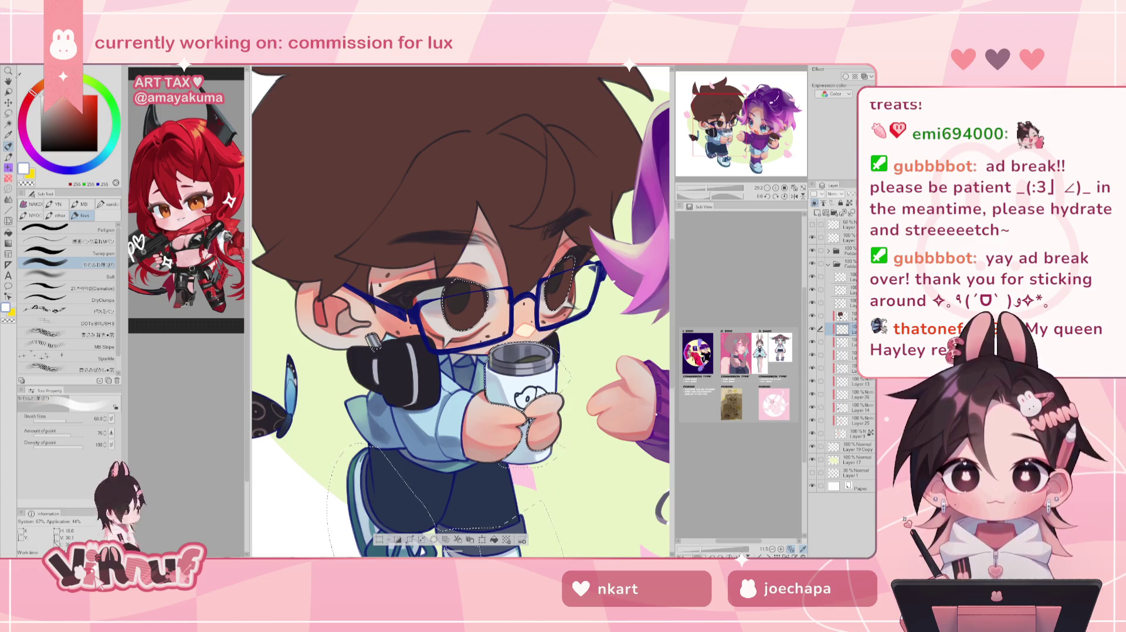
# - Swap to white, shrink the brush to 42.5, and zoom in on the boy's face and mug
pyautogui.press('[')
pyautogui.press('[')
pyautogui.press('[')
pyautogui.moveTo(445, 352); pyautogui.dragTo(437, 305)
pyautogui.moveTo(713, 114); pyautogui.dragTo(718, 108)
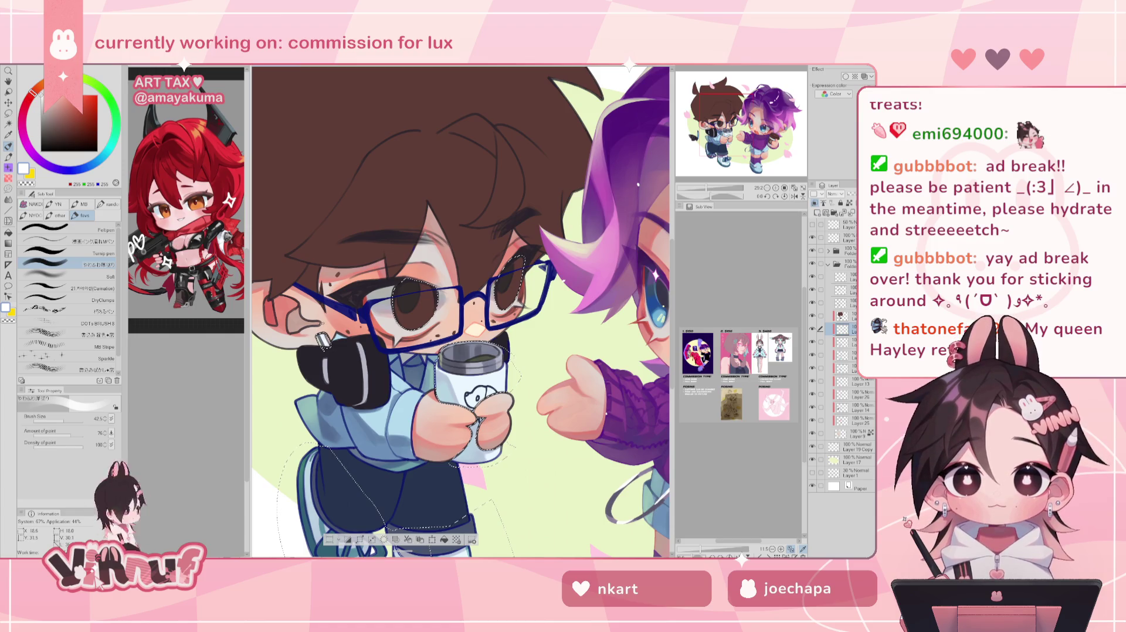
pyautogui.moveTo(704, 187); pyautogui.dragTo(706, 186)
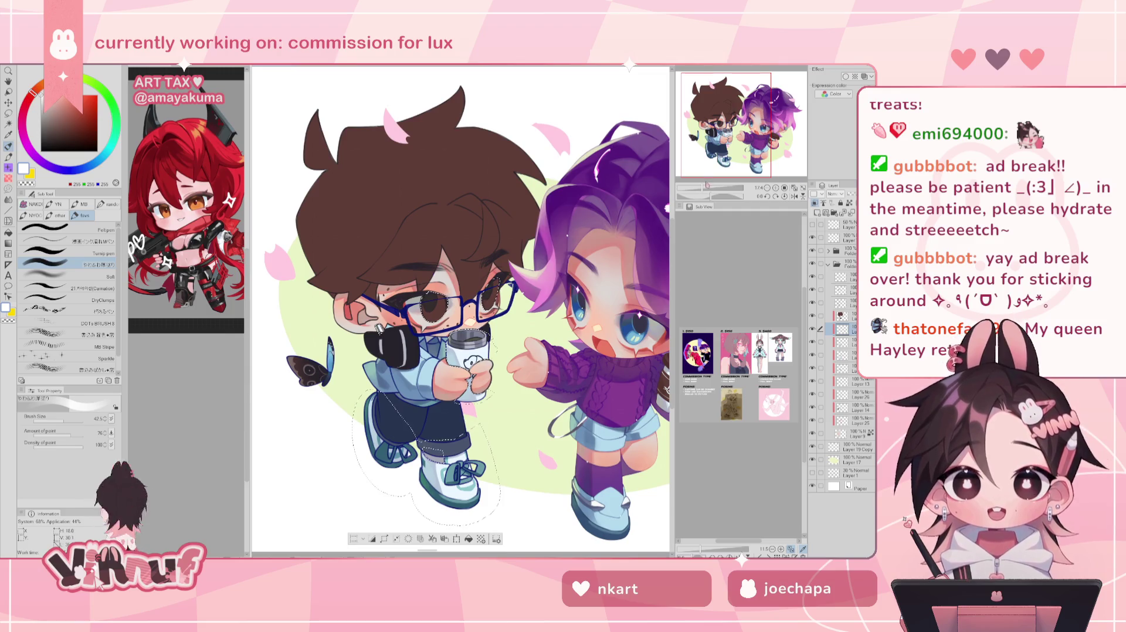
pyautogui.moveTo(706, 185); pyautogui.dragTo(710, 185)
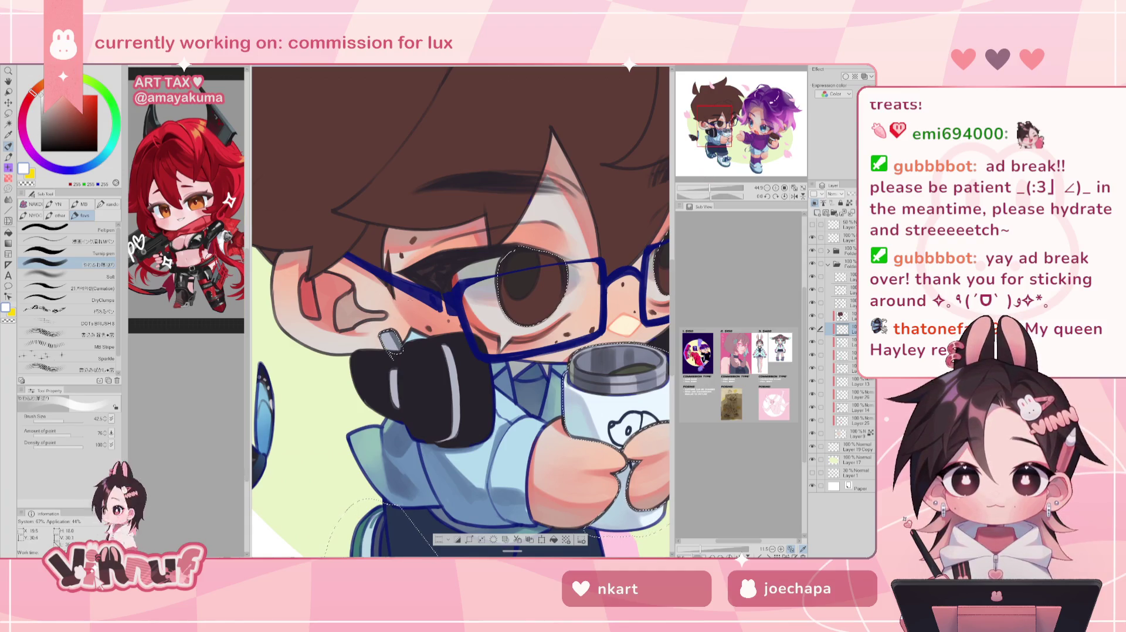
# - Sample the headphones' grey-blue and a lash's near-black, then adjust to a darker blue
pyautogui.keyDown('alt'); pyautogui.click(399, 333); pyautogui.keyUp('alt')
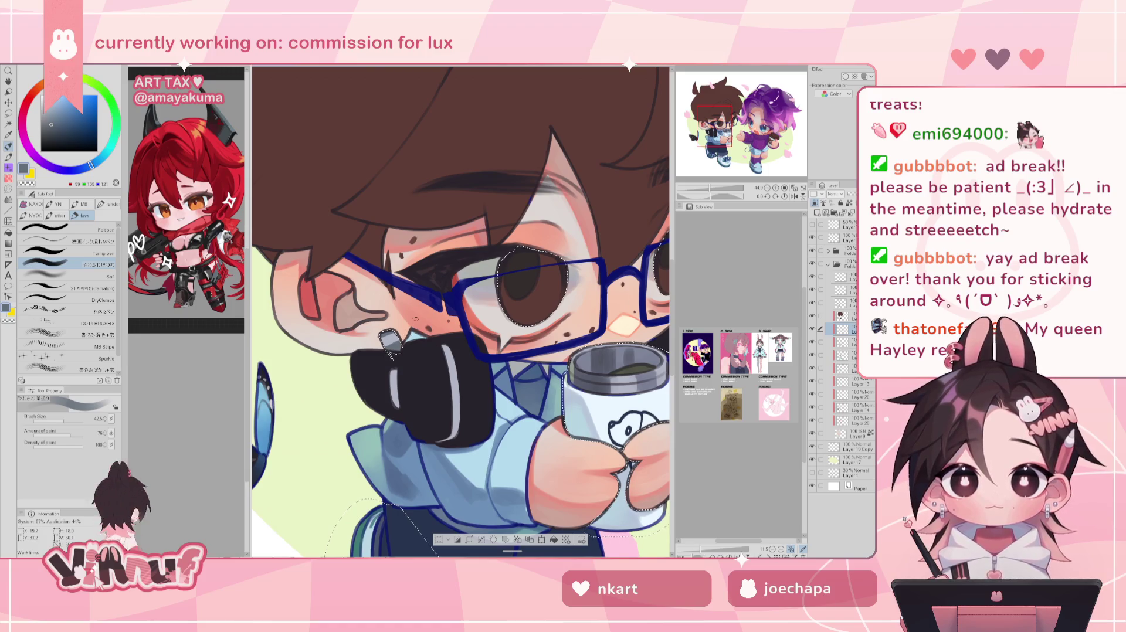
pyautogui.keyDown('alt'); pyautogui.click(444, 270); pyautogui.keyUp('alt')
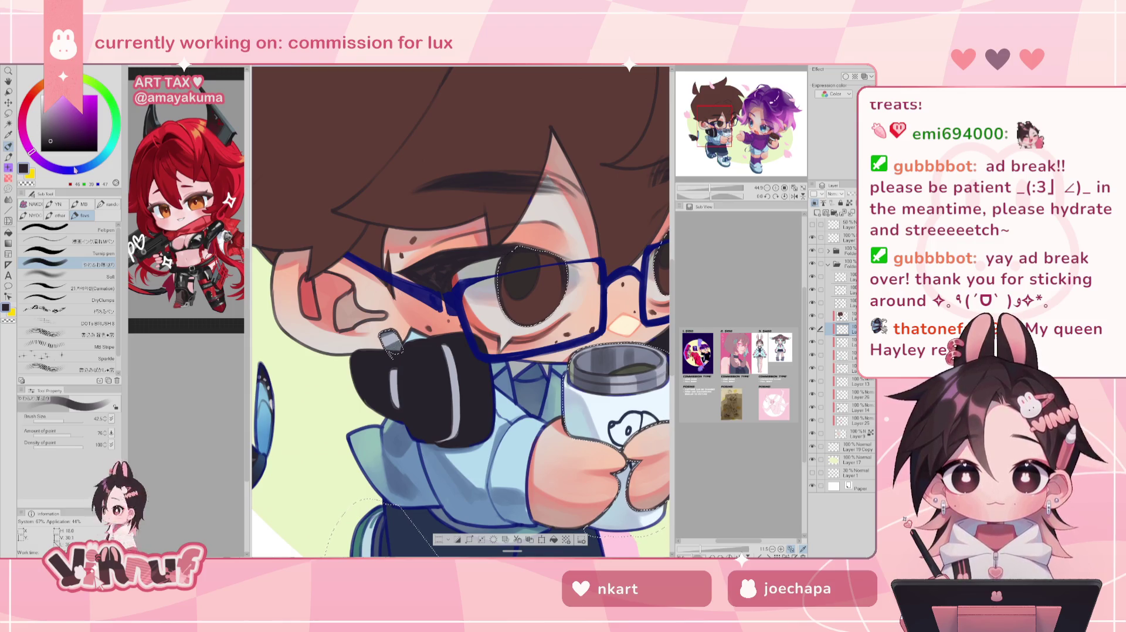
pyautogui.click(70, 170)
pyautogui.moveTo(58, 136); pyautogui.dragTo(64, 135)
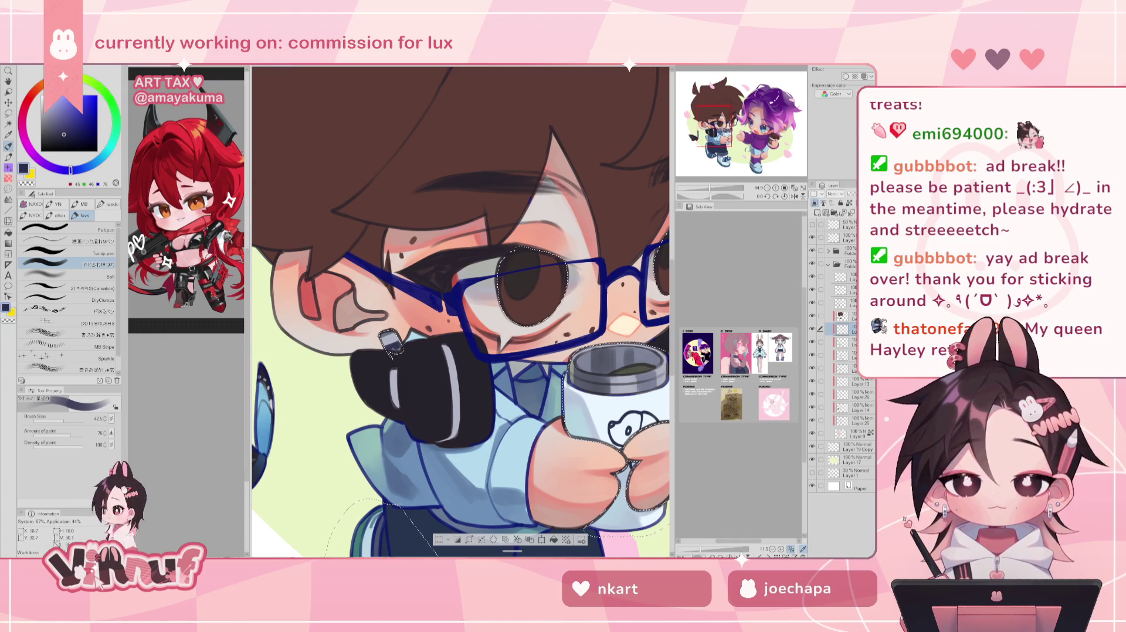
# - Sample the pale green background, then switch the drawing colour to white
pyautogui.scroll(-2, 412, 317)
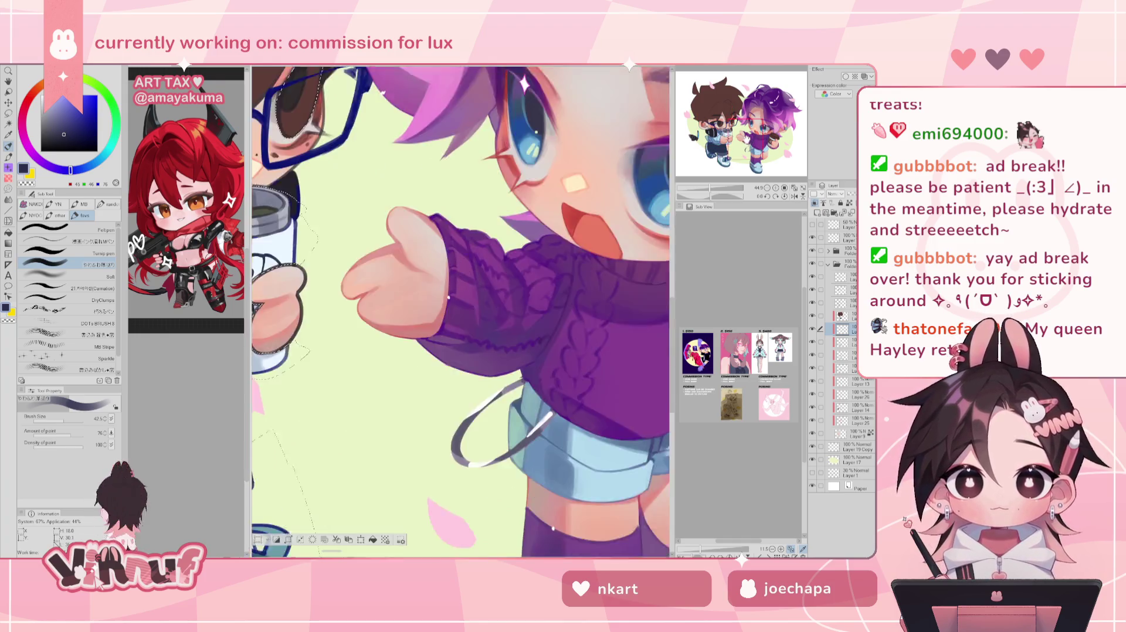
pyautogui.moveTo(411, 293); pyautogui.dragTo(501, 247)
pyautogui.keyDown('alt'); pyautogui.click(282, 329); pyautogui.keyUp('alt')
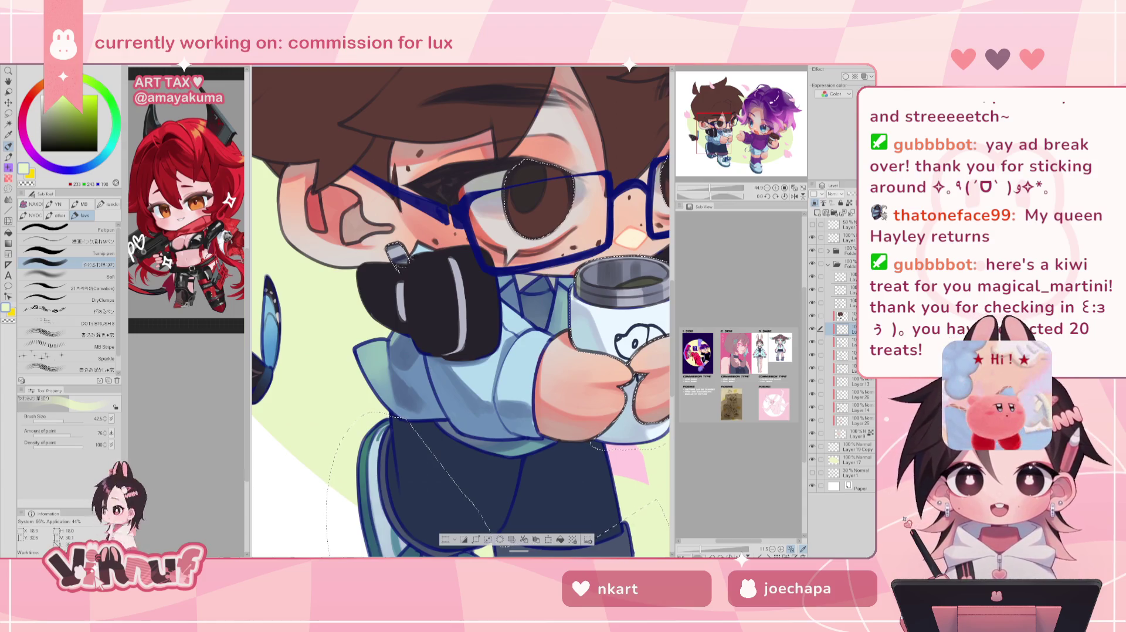
pyautogui.moveTo(460, 293); pyautogui.dragTo(452, 402)
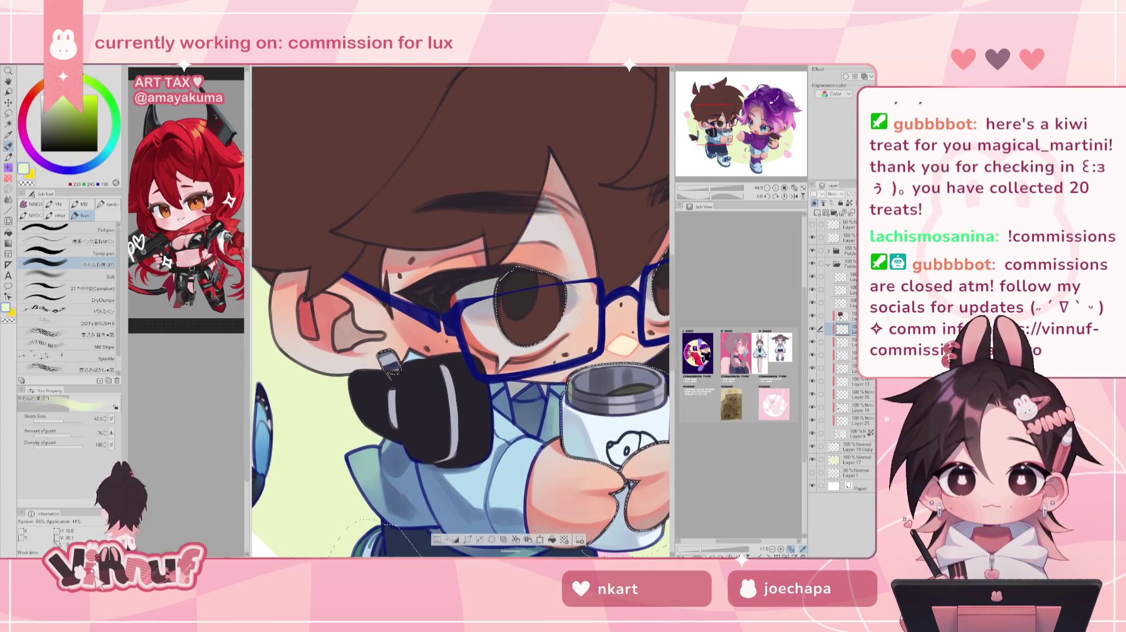
pyautogui.keyDown('alt'); pyautogui.click(632, 486); pyautogui.keyUp('alt')
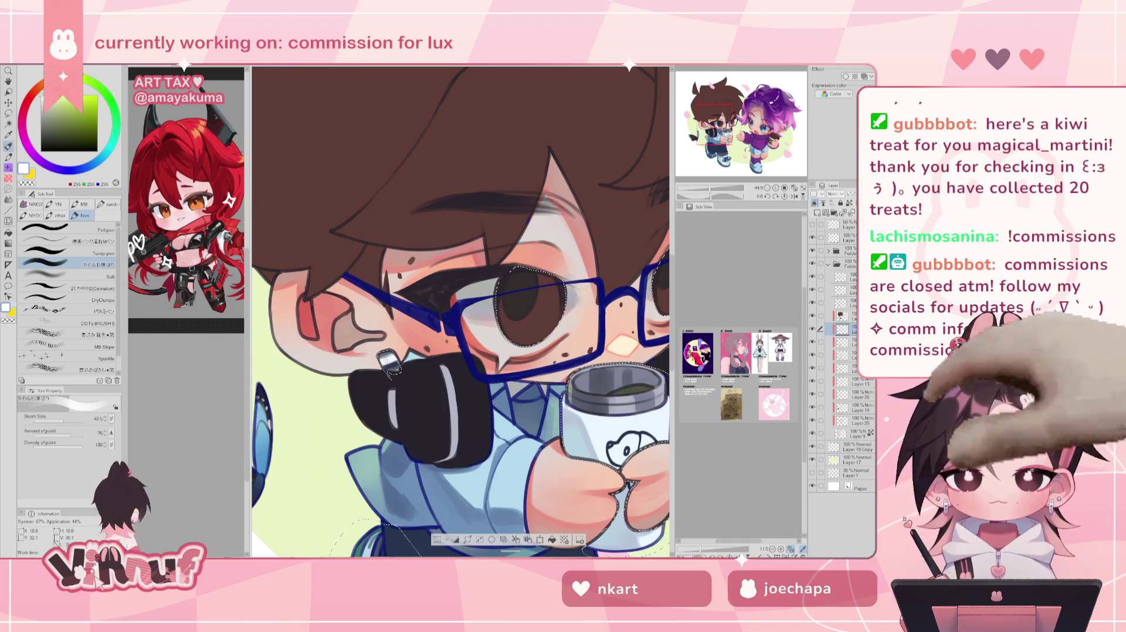
# - Mirror the view to check it, then take the headphones' dark navy as drawing colour
pyautogui.press('h')
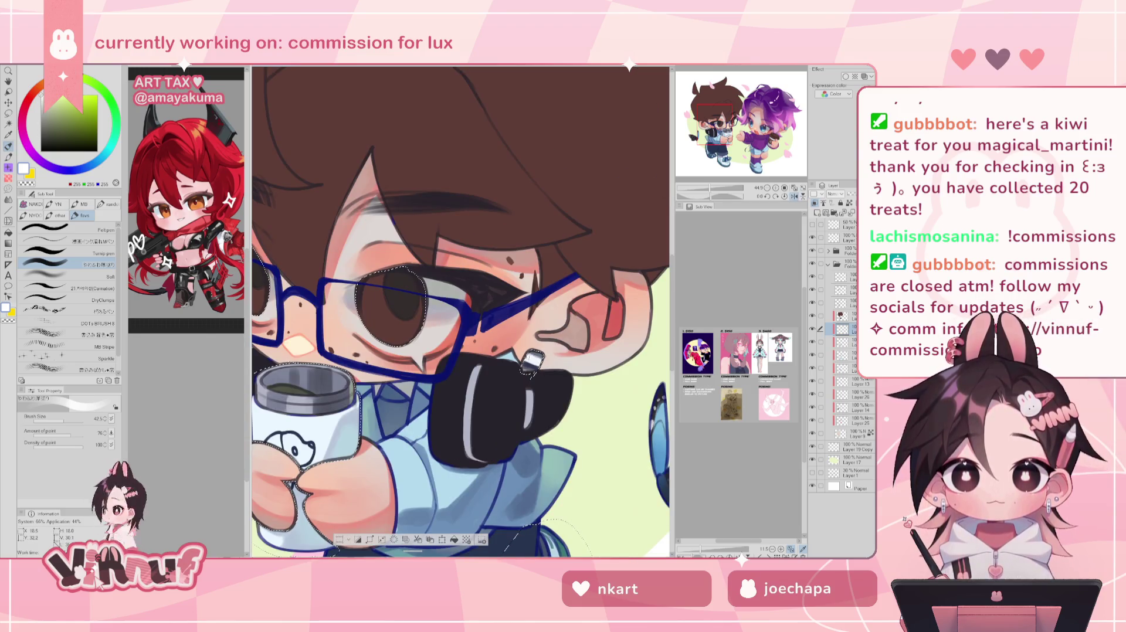
pyautogui.press('h')
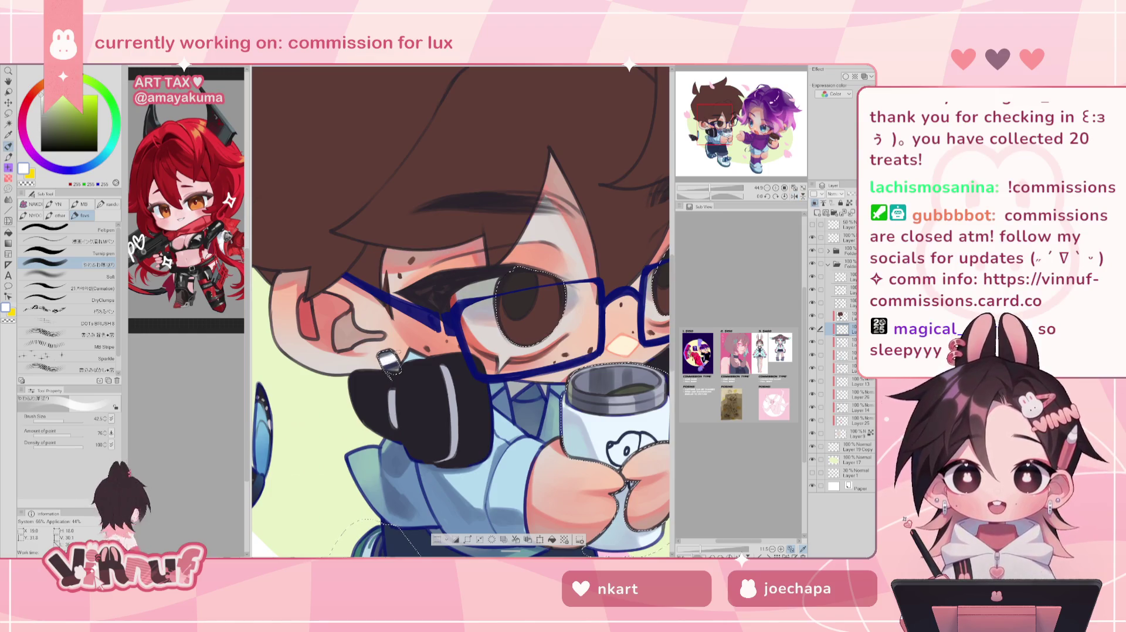
pyautogui.keyDown('alt'); pyautogui.click(381, 367); pyautogui.keyUp('alt')
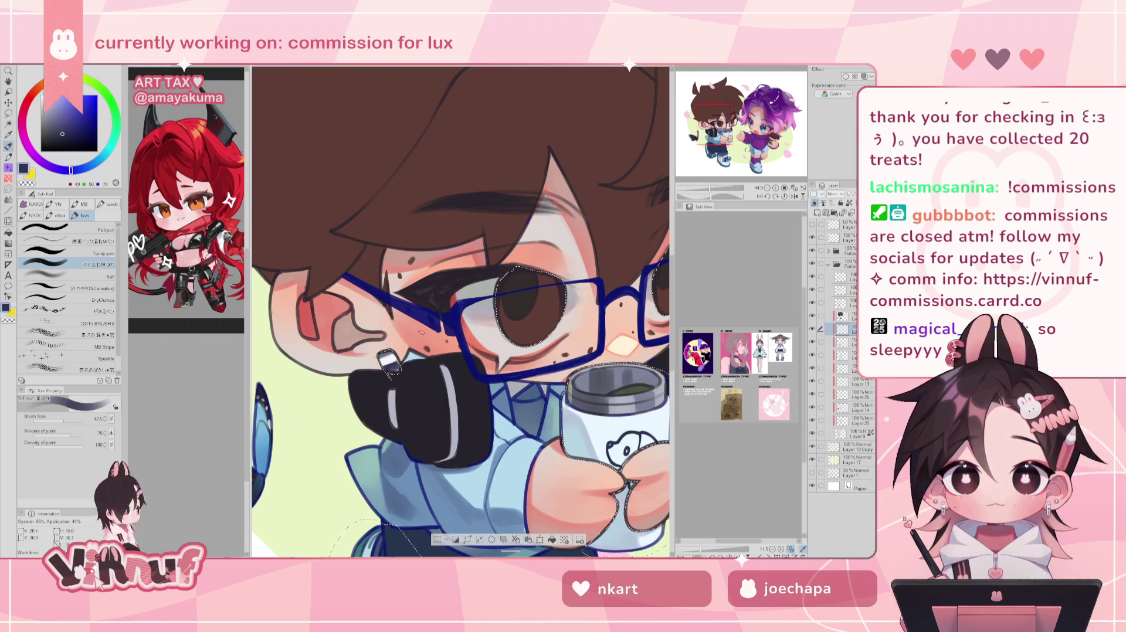
pyautogui.scroll(-5, 422, 332)
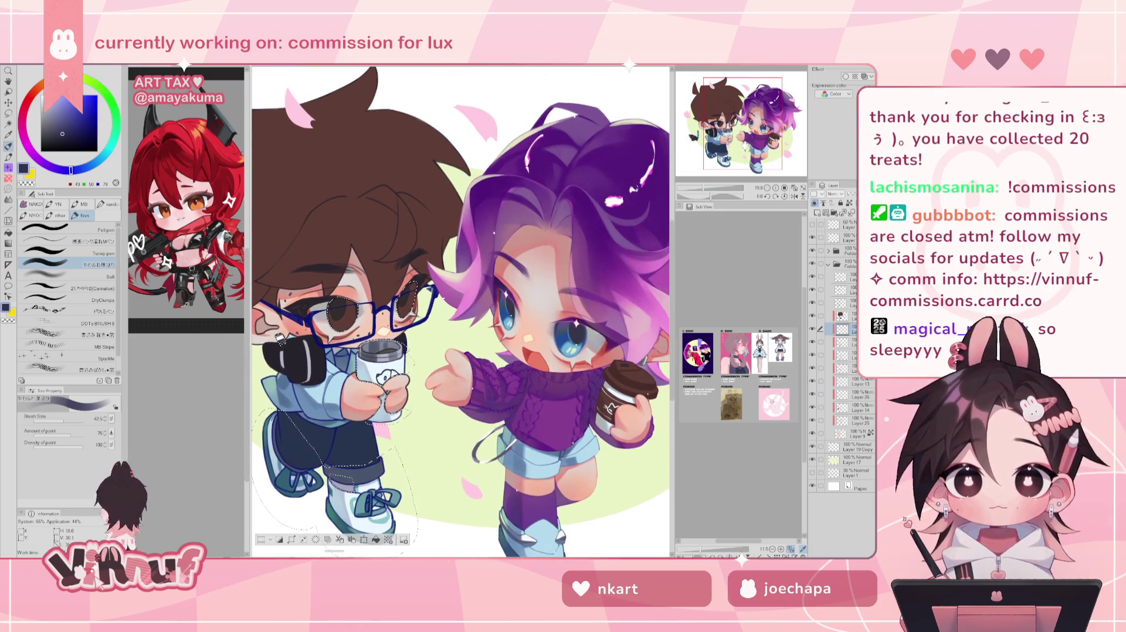
# - Pan and rezoom the canvas to frame both chibi characters side by side
pyautogui.moveTo(461, 311); pyautogui.dragTo(488, 311)
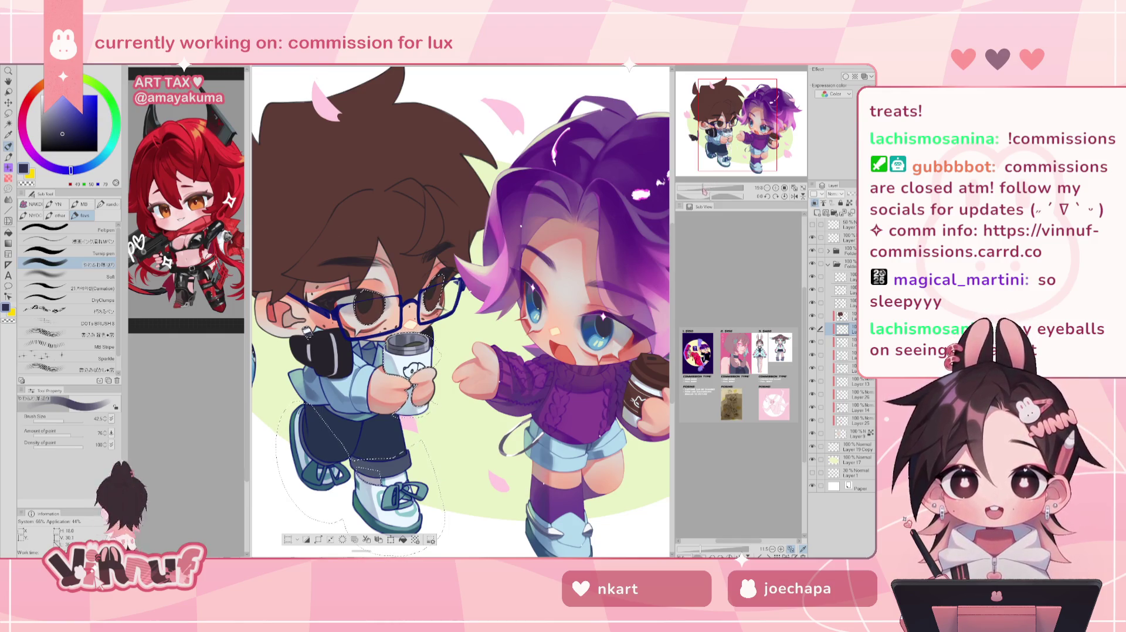
pyautogui.moveTo(704, 189); pyautogui.dragTo(708, 189)
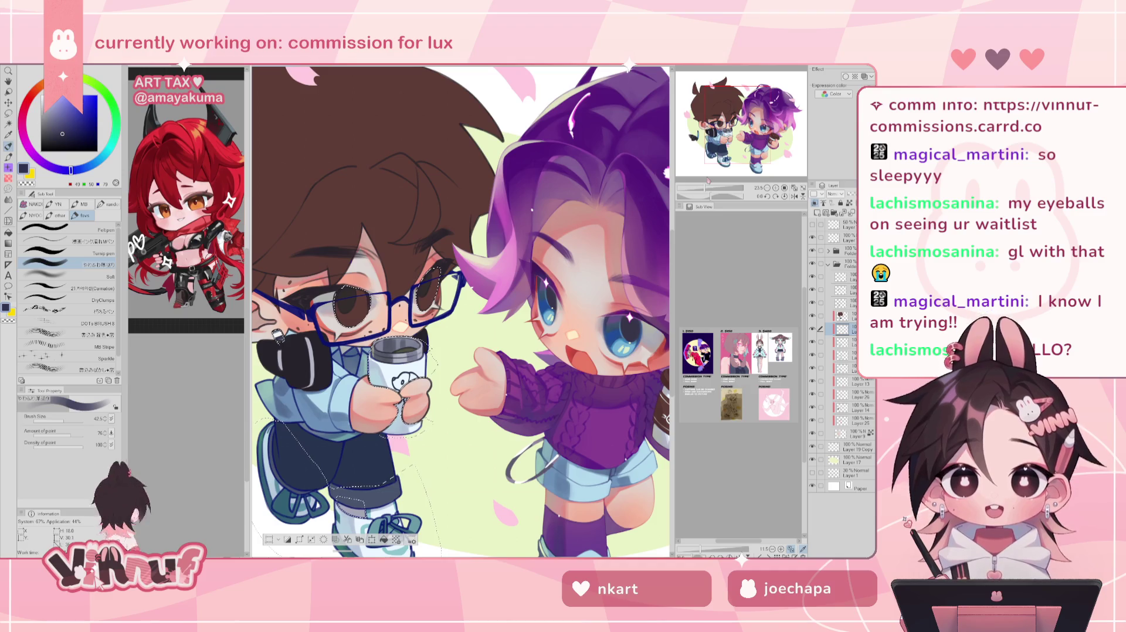
pyautogui.scroll(1, 460, 311)
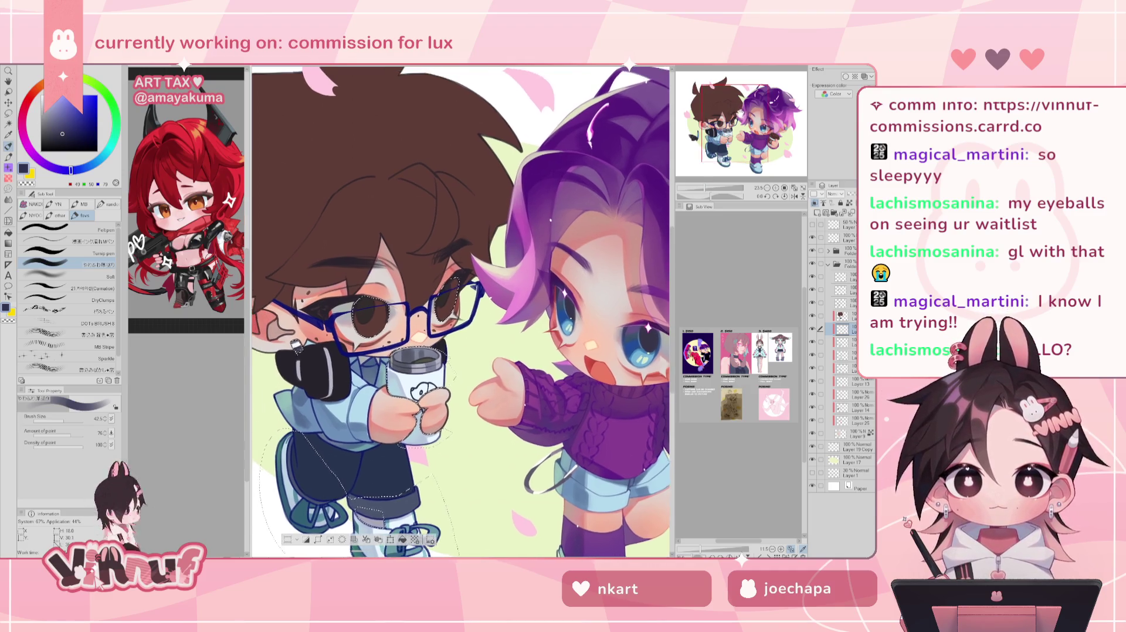
pyautogui.scroll(2, 460, 311)
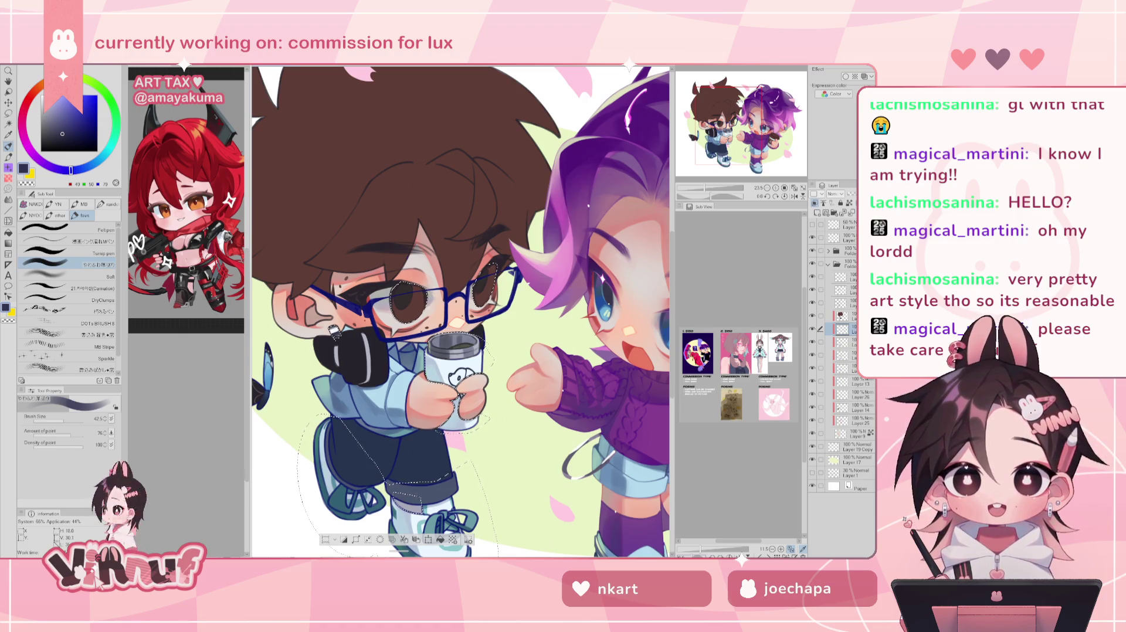
# - Paint over the brown-haired character's eyes in deep reddish brown at brush size 180.2
pyautogui.moveTo(461, 311); pyautogui.dragTo(478, 315)
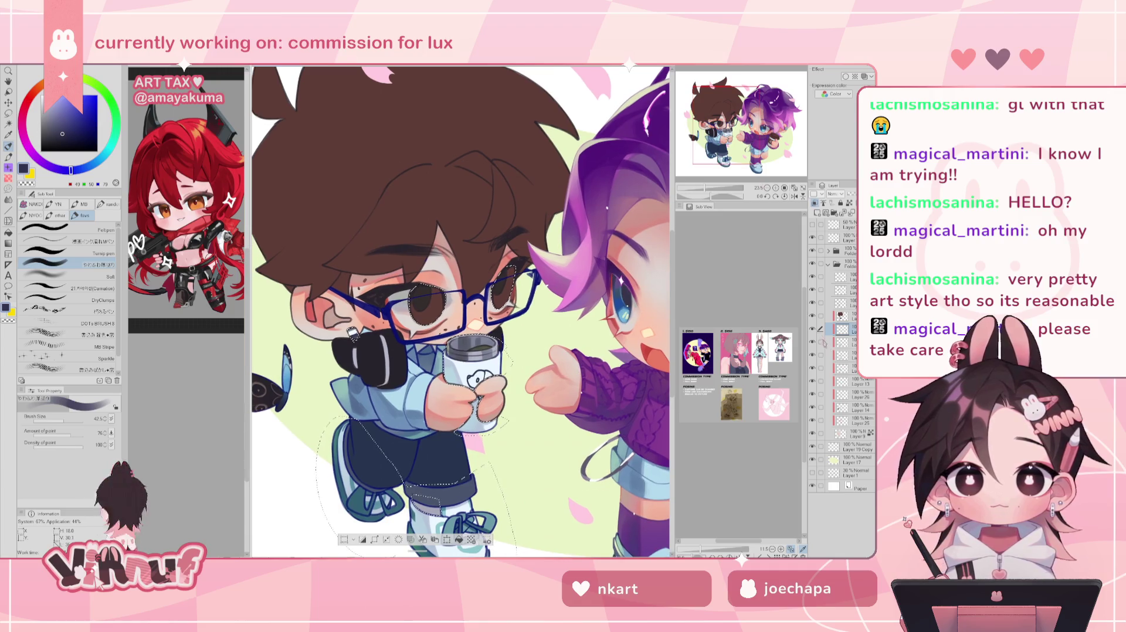
pyautogui.moveTo(461, 311)
pyautogui.mouseDown()
pyautogui.moveTo(419, 294)
pyautogui.moveTo(375, 302)
pyautogui.mouseUp()
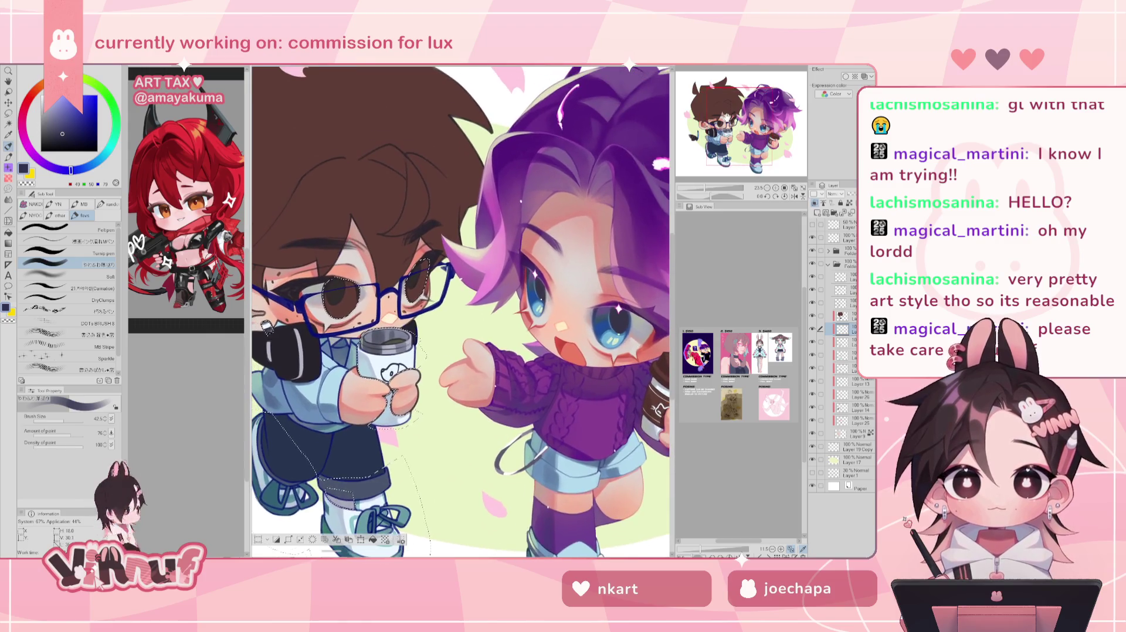
pyautogui.keyDown('alt'); pyautogui.click(337, 279); pyautogui.keyUp('alt')
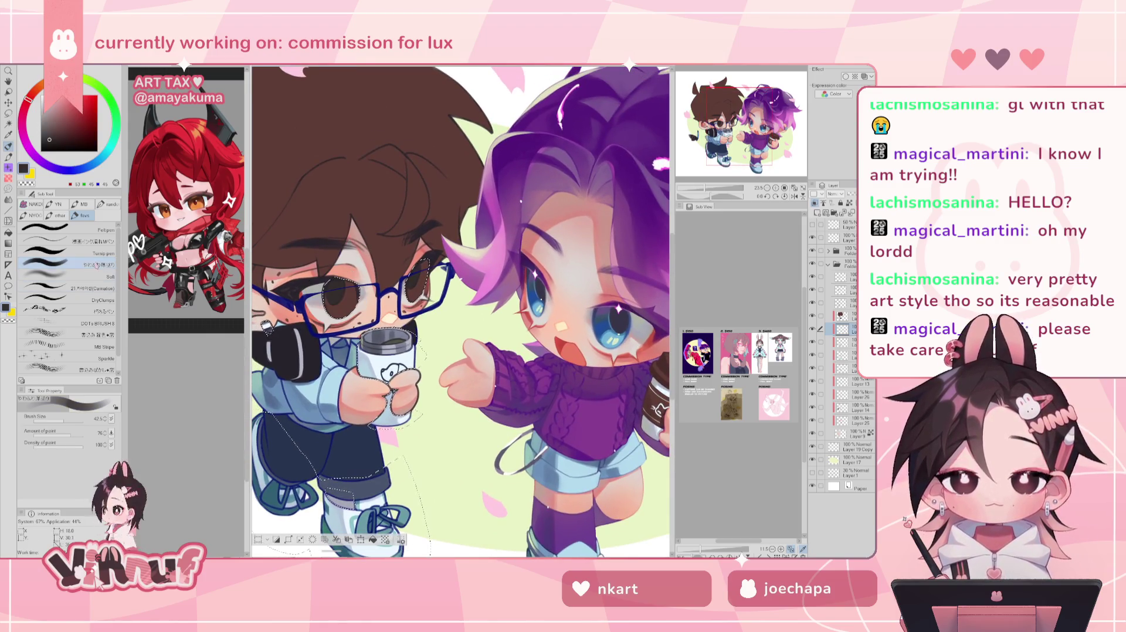
pyautogui.click(69, 140)
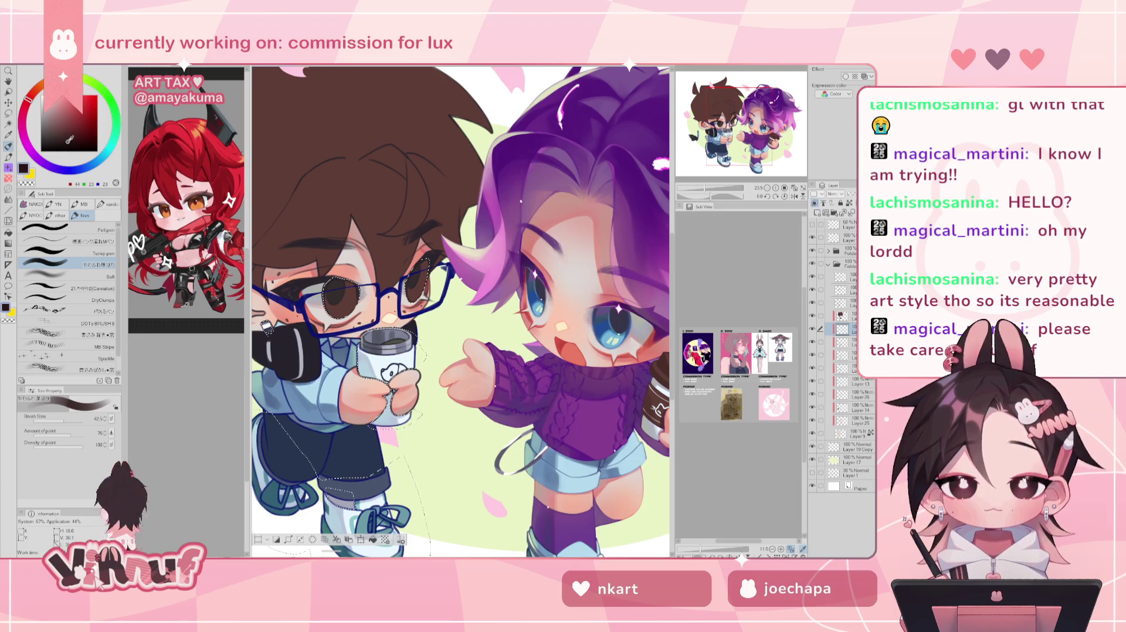
pyautogui.moveTo(70, 419); pyautogui.dragTo(70, 417)
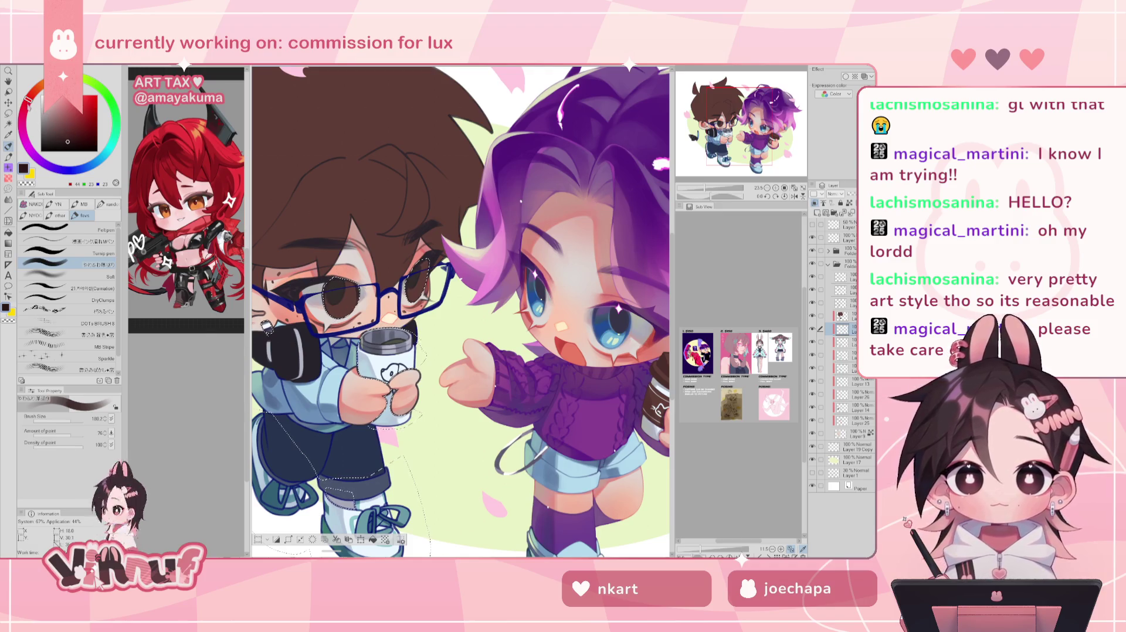
pyautogui.click(65, 139)
pyautogui.click(63, 141)
pyautogui.moveTo(331, 314); pyautogui.dragTo(343, 294)
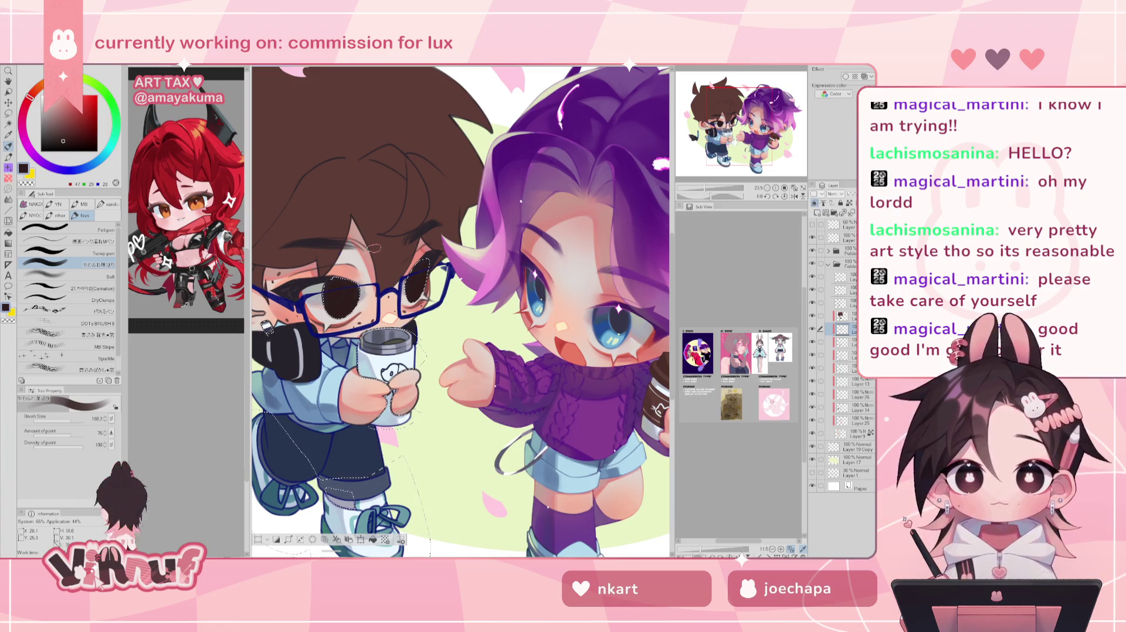
pyautogui.moveTo(366, 249); pyautogui.dragTo(434, 219)
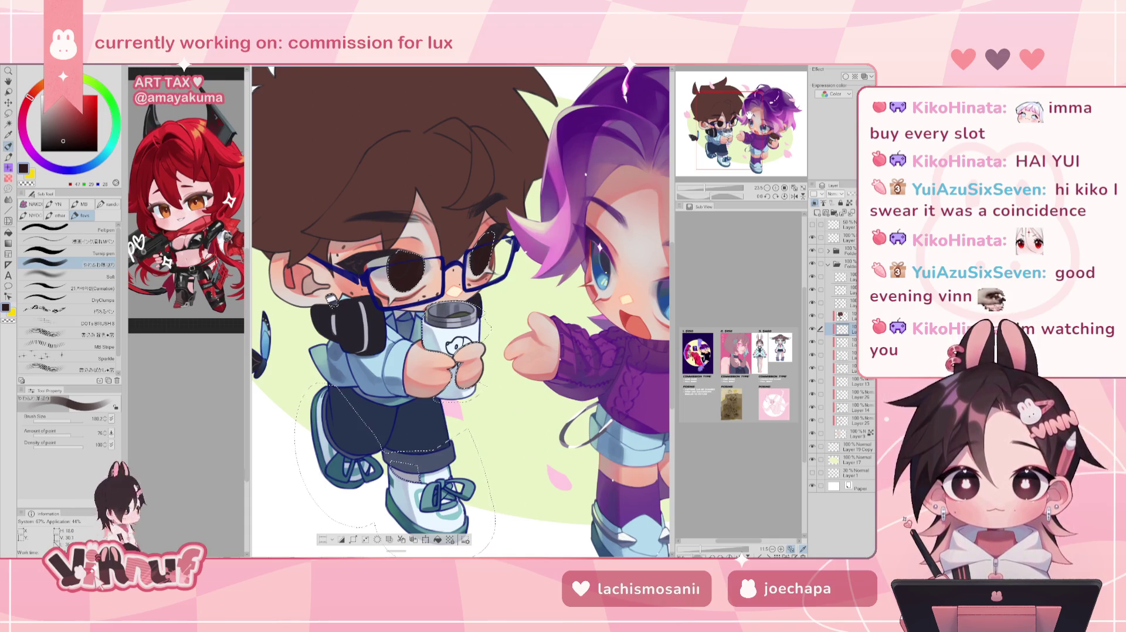
# - Tilt the canvas slightly and zoom in on the brown-haired character's face
pyautogui.moveTo(461, 312); pyautogui.dragTo(448, 327)
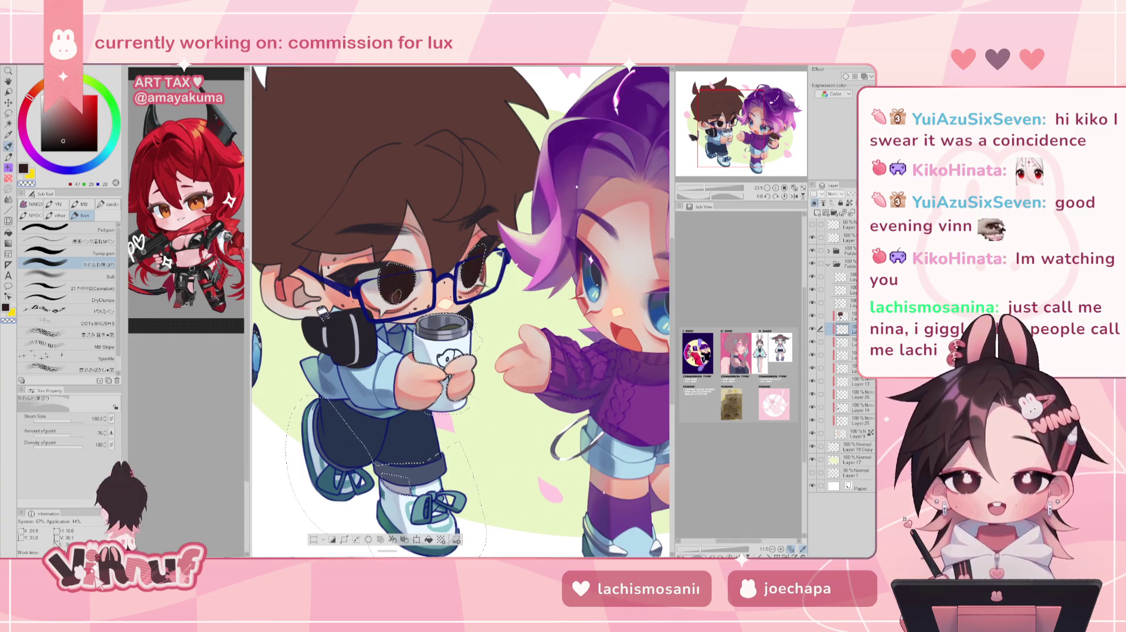
pyautogui.moveTo(701, 188); pyautogui.dragTo(712, 187)
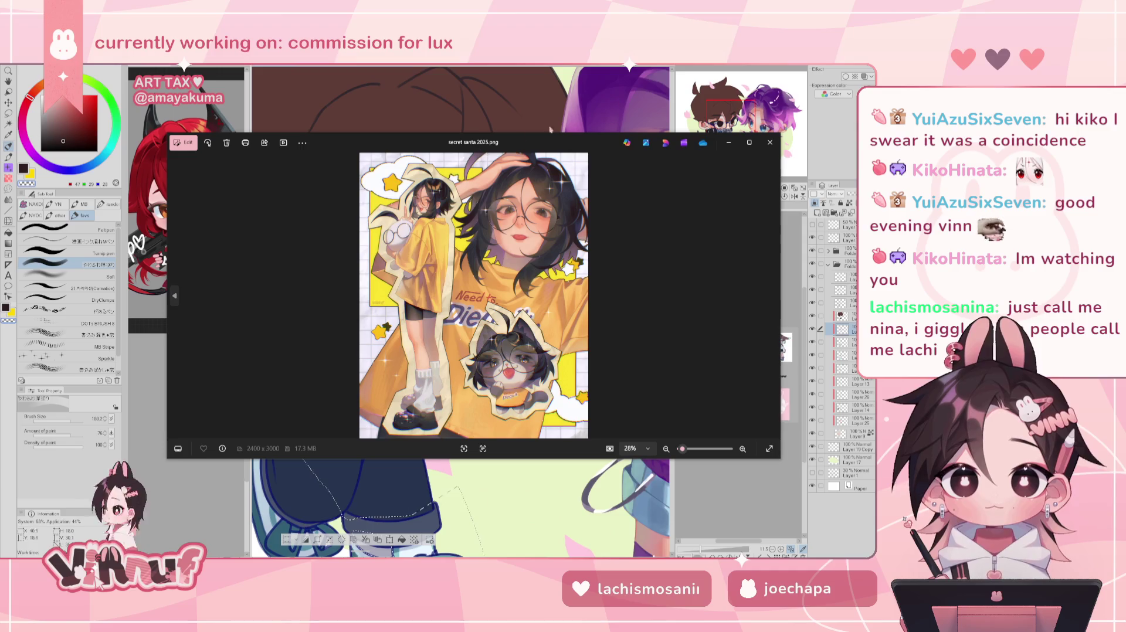
# - Enlarge the Photos window and zoom in on the girl's face
pyautogui.moveTo(454, 134); pyautogui.dragTo(455, 65)
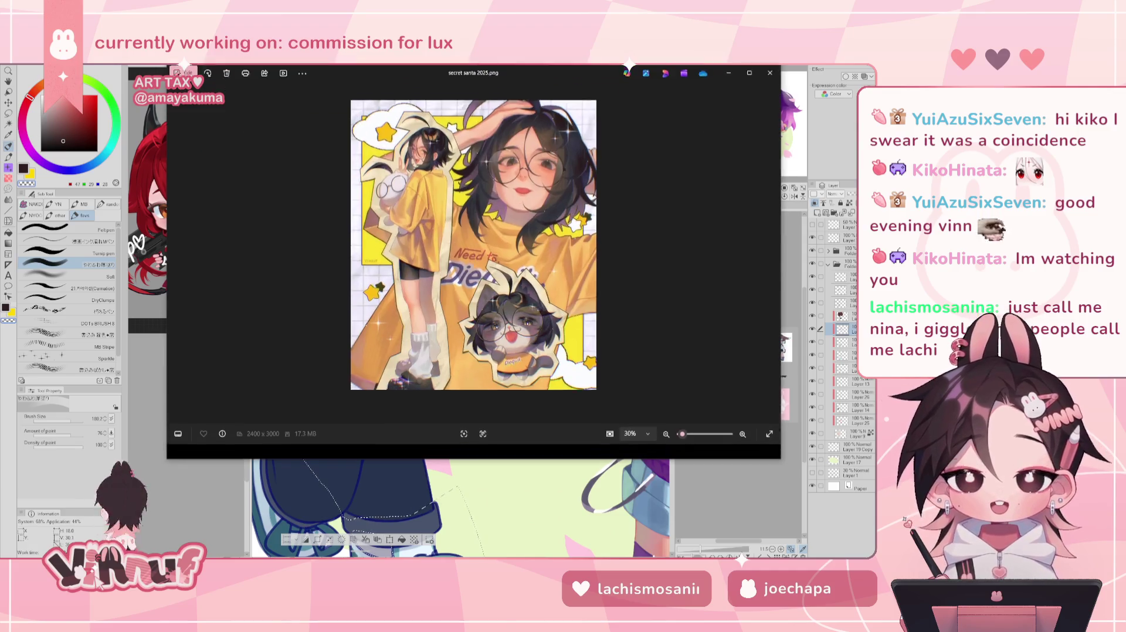
pyautogui.moveTo(486, 461); pyautogui.dragTo(486, 531)
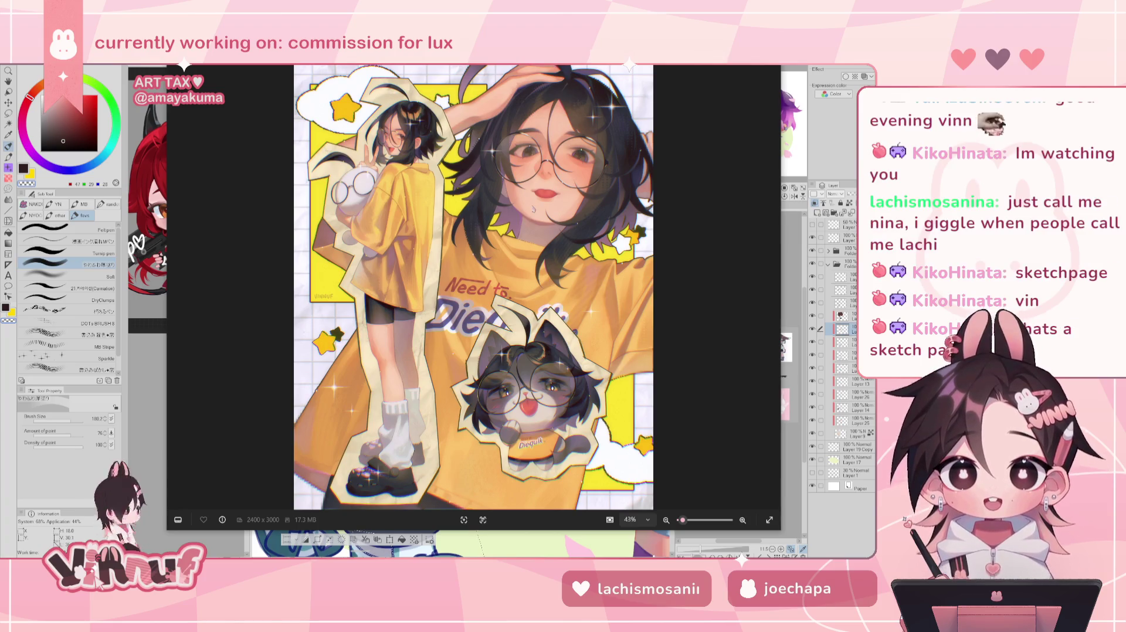
pyautogui.scroll(5, 502, 280)
pyautogui.moveTo(220, 284)
pyautogui.mouseDown()
pyautogui.moveTo(514, 424)
pyautogui.moveTo(485, 417)
pyautogui.mouseUp()
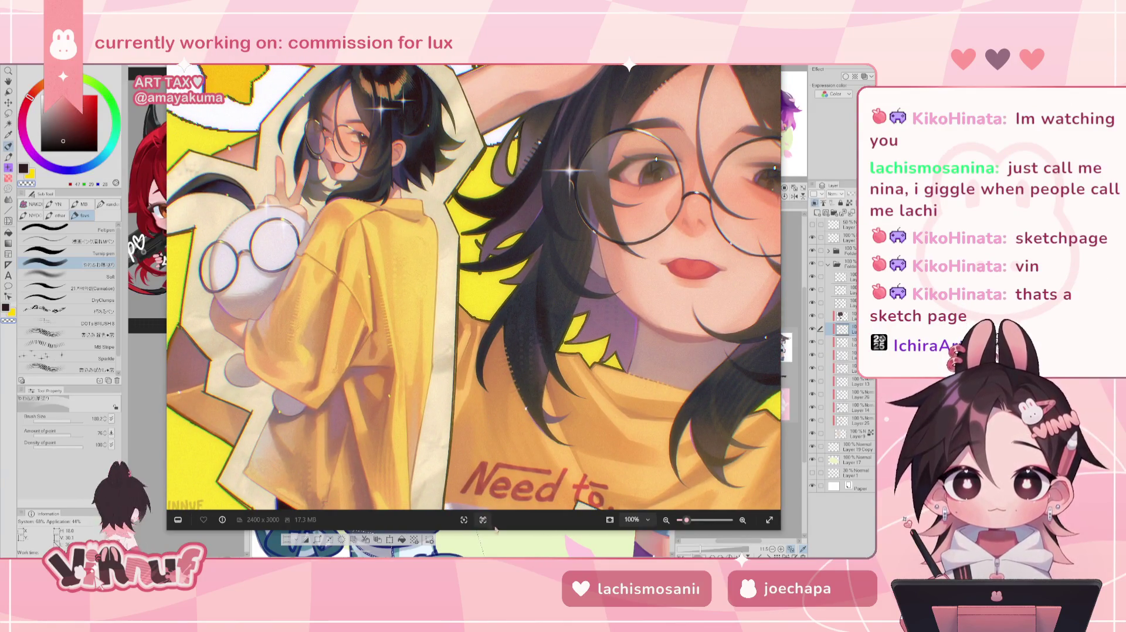
pyautogui.moveTo(499, 531); pyautogui.dragTo(491, 549)
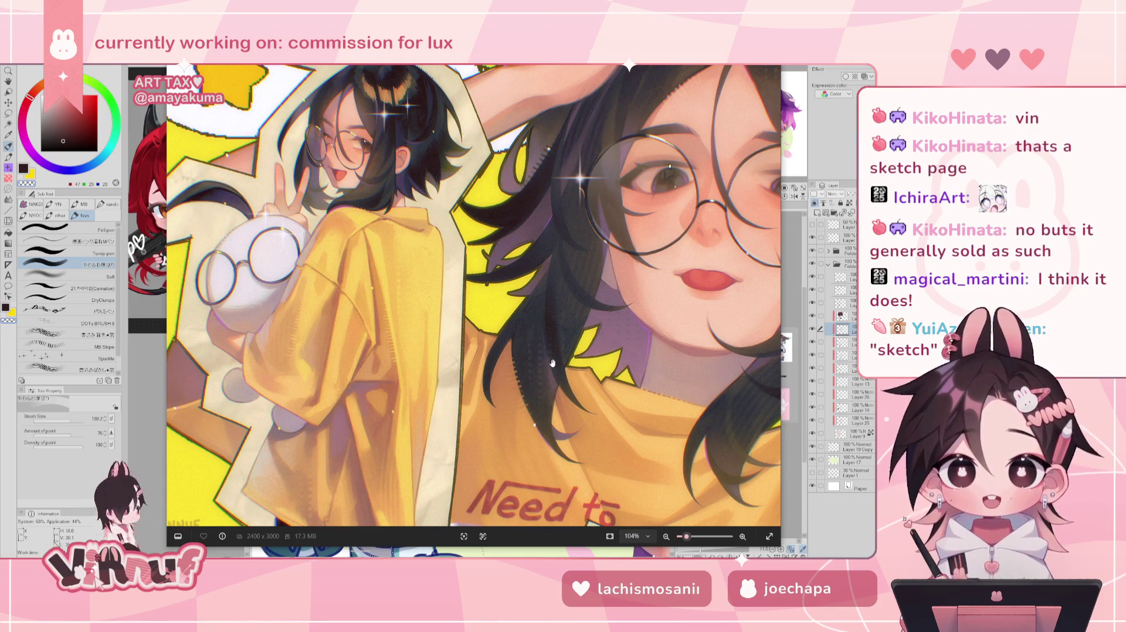
# - Fit the whole yellow illustration to the window, then close the viewer
pyautogui.scroll(-2, 552, 364)
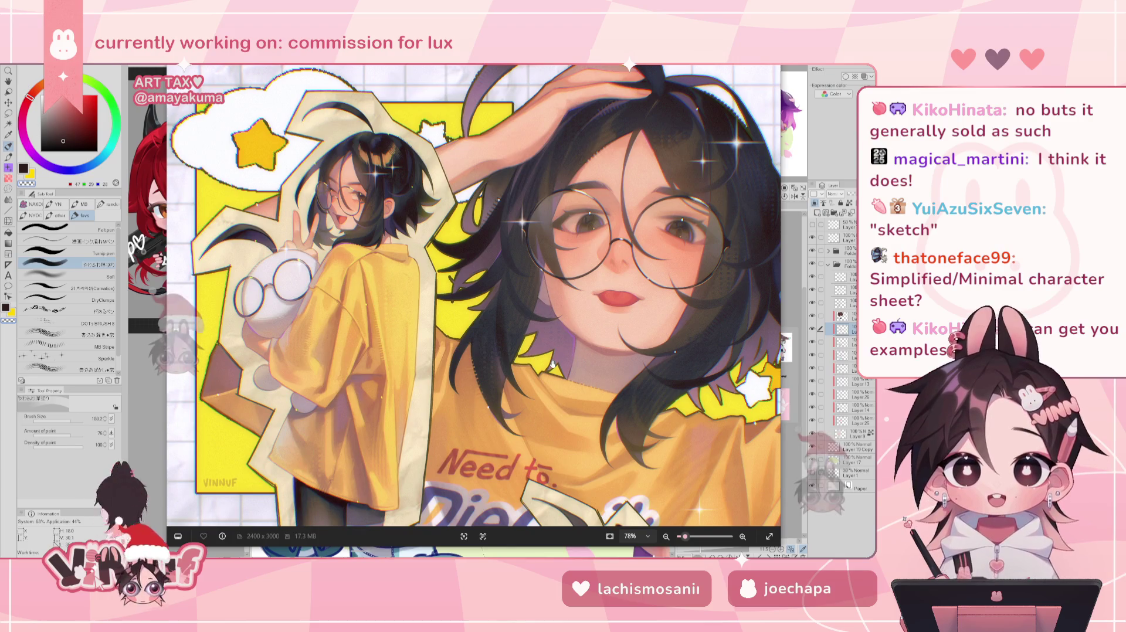
pyautogui.scroll(-1, 552, 363)
pyautogui.scroll(-1, 552, 364)
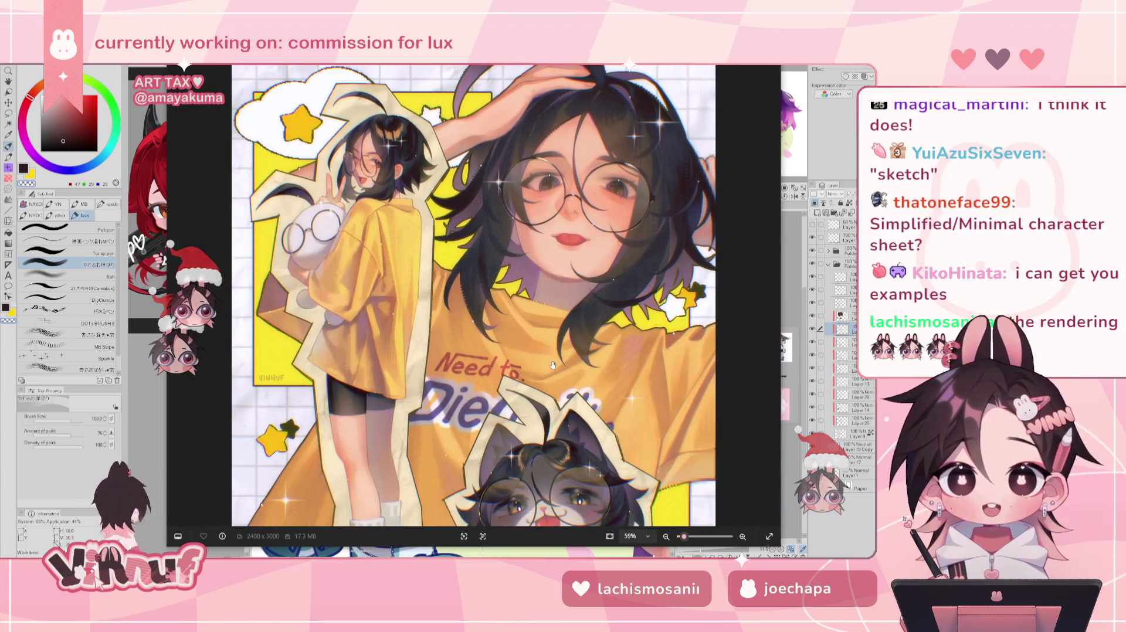
pyautogui.scroll(-1, 552, 364)
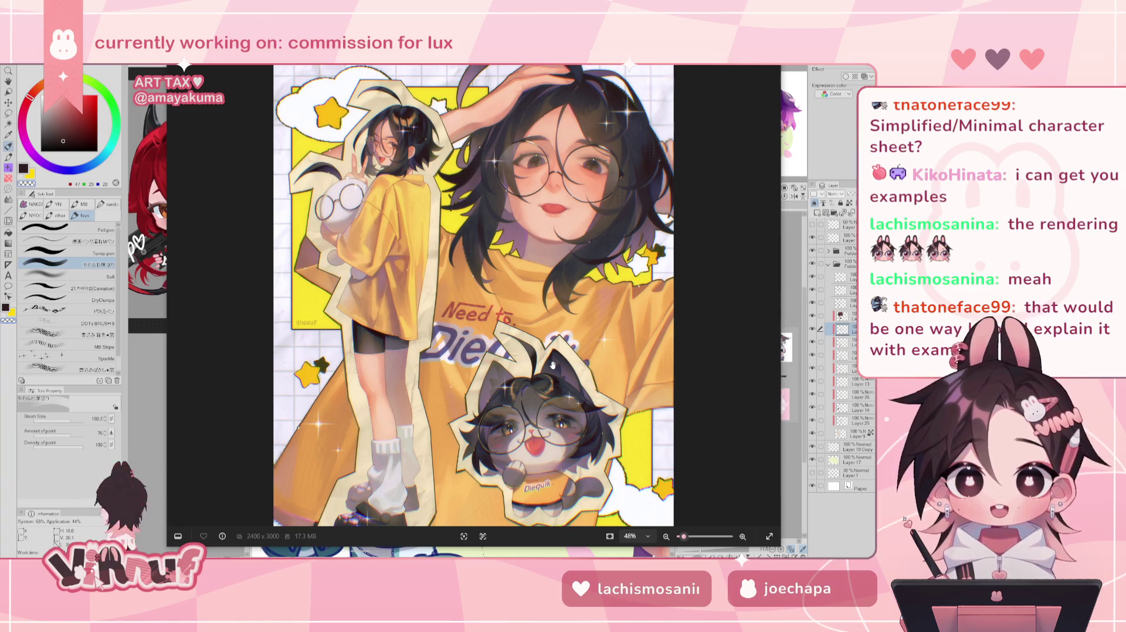
pyautogui.scroll(-1, 512, 245)
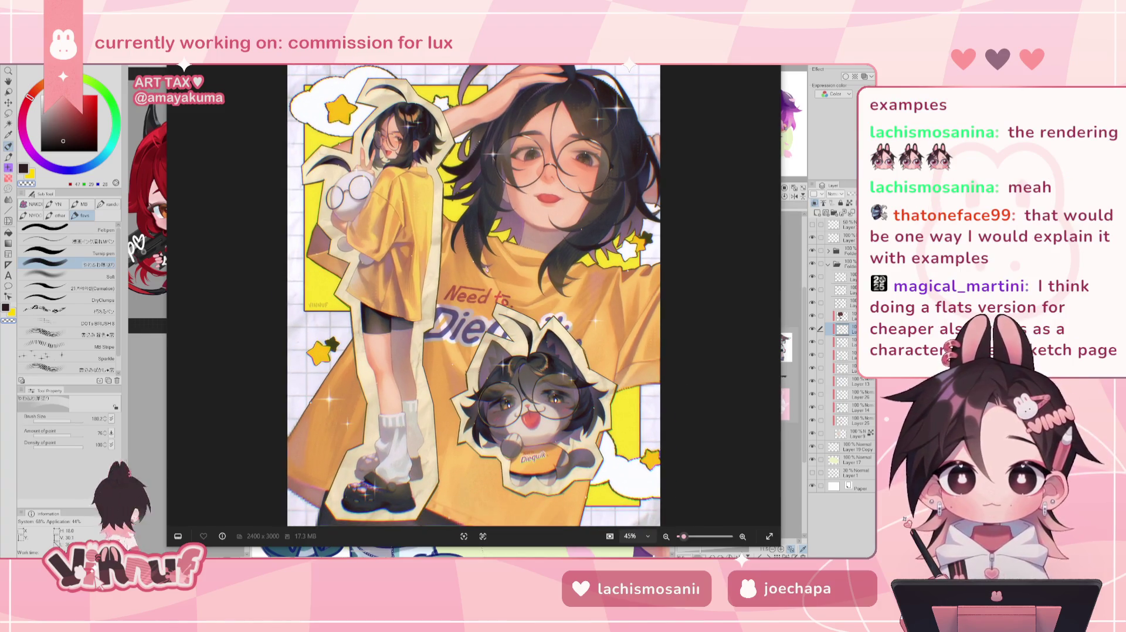
pyautogui.scroll(3, 432, 306)
pyautogui.scroll(2, 432, 305)
pyautogui.scroll(1, 432, 306)
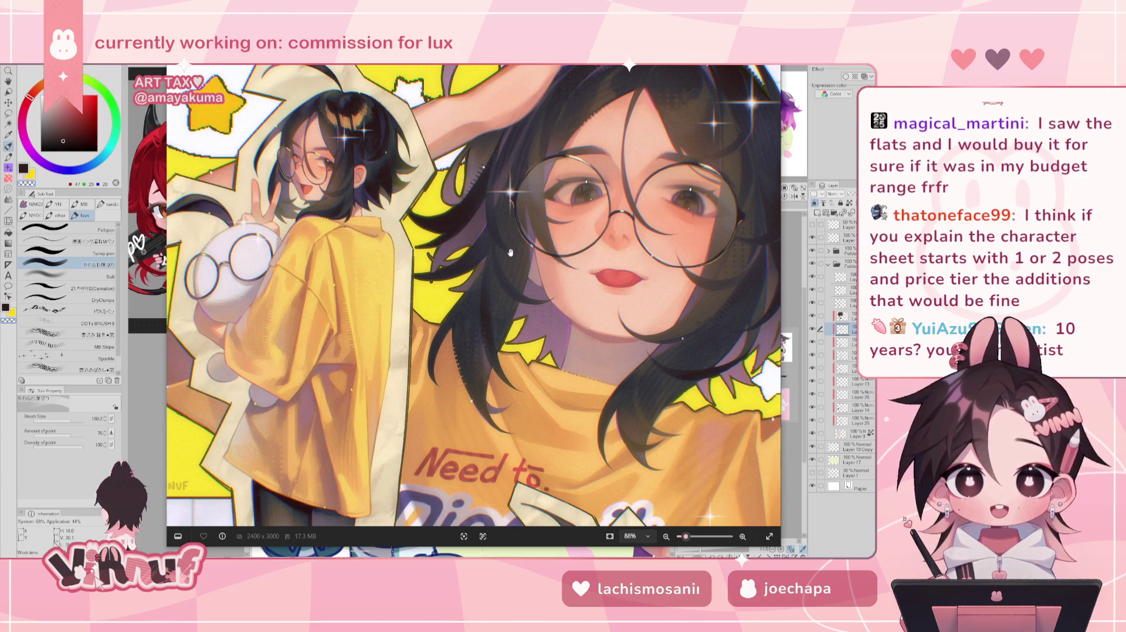
pyautogui.hotkey('ctrl', '0')
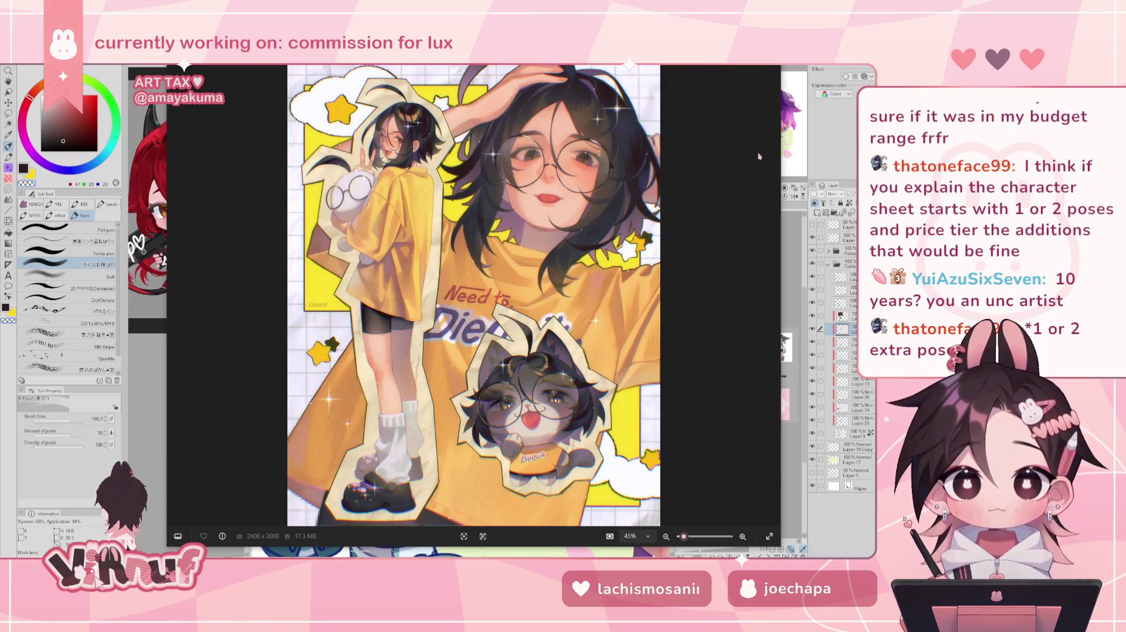
pyautogui.press('Escape')
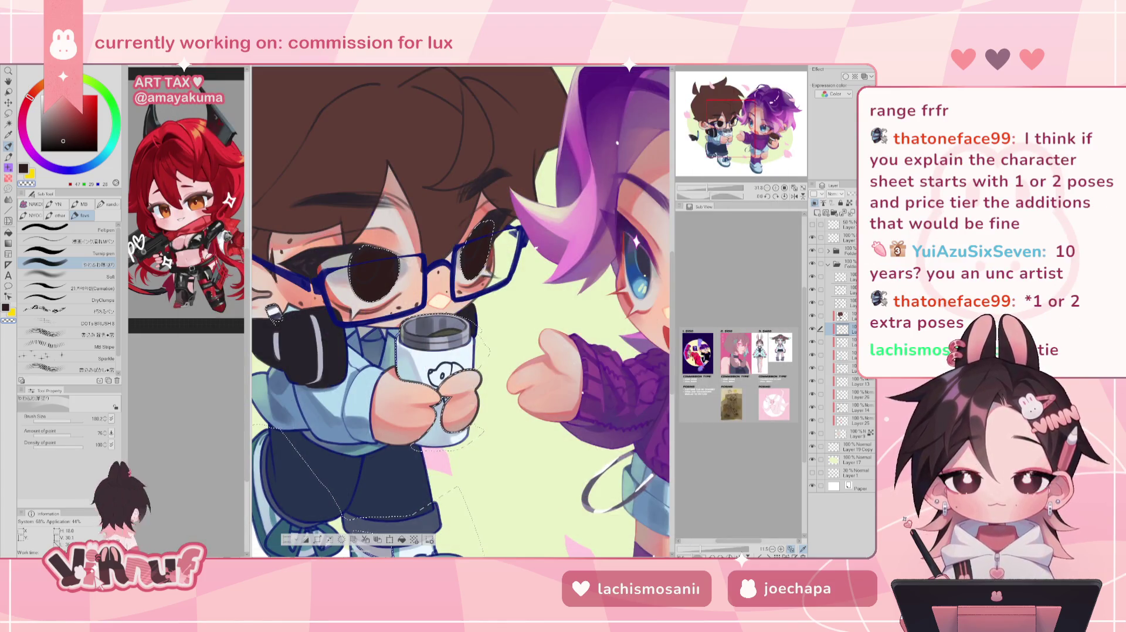
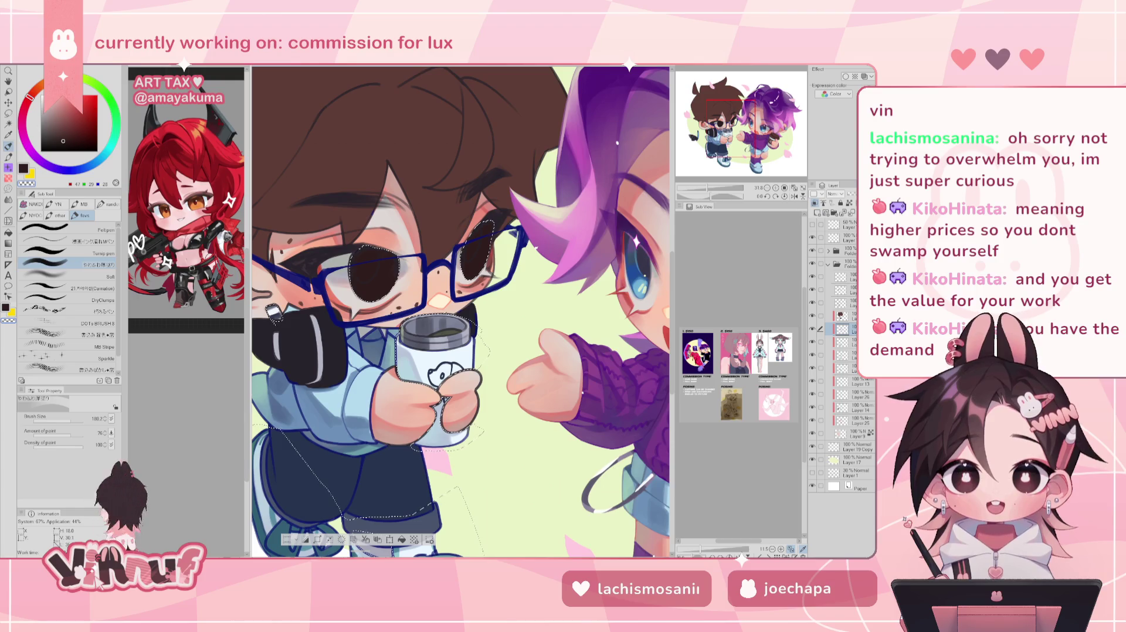
# - Zoom the canvas out to about 21.6% to view both chibi characters, then zoom toward the brown-haired character's eyes
pyautogui.hscroll(-2, 461, 311)
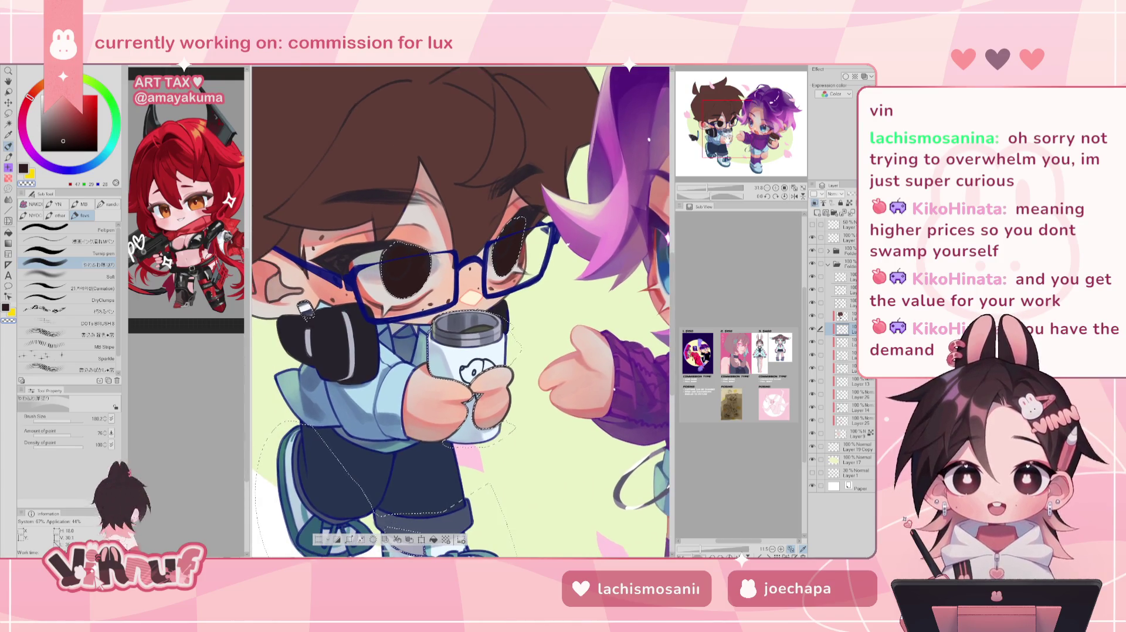
pyautogui.scroll(-2, 461, 311)
pyautogui.scroll(-2, 461, 311)
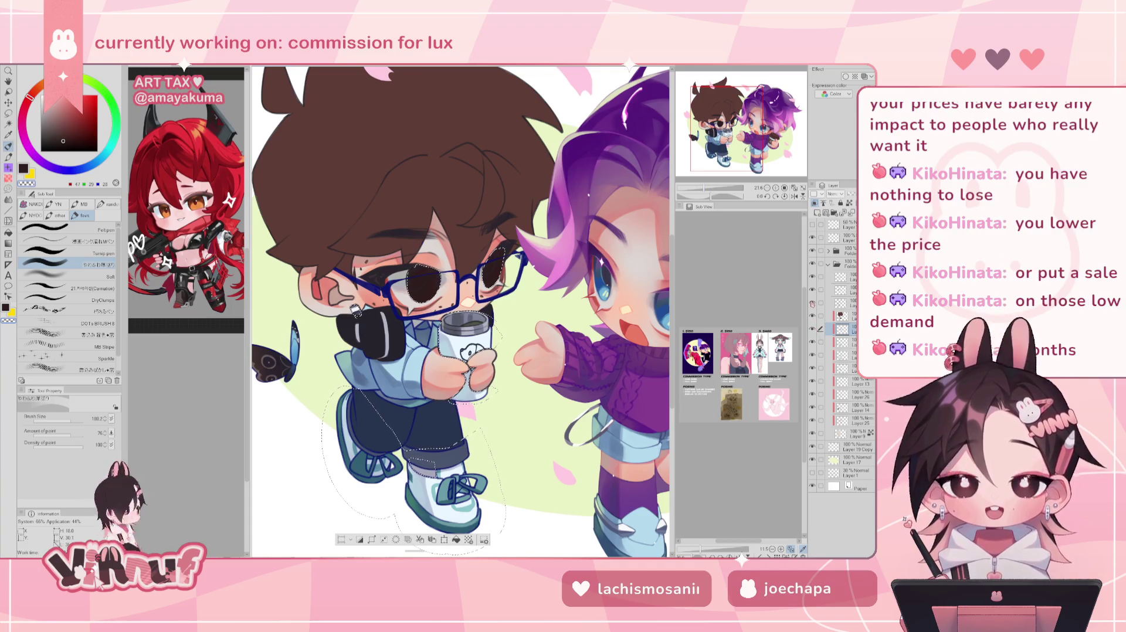
pyautogui.hotkey('ctrl', '+')
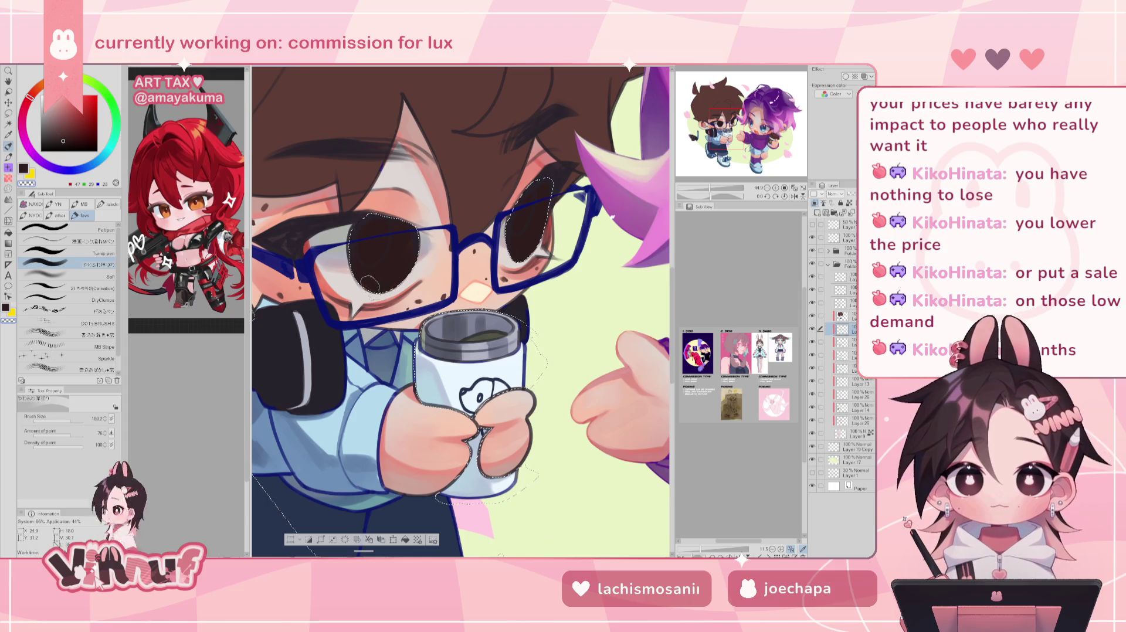
# - Airbrush a soft lighter-brown glow into the left pupil at brush size 127.7, then mirror the canvas to check it
pyautogui.moveTo(370, 284); pyautogui.dragTo(380, 300)
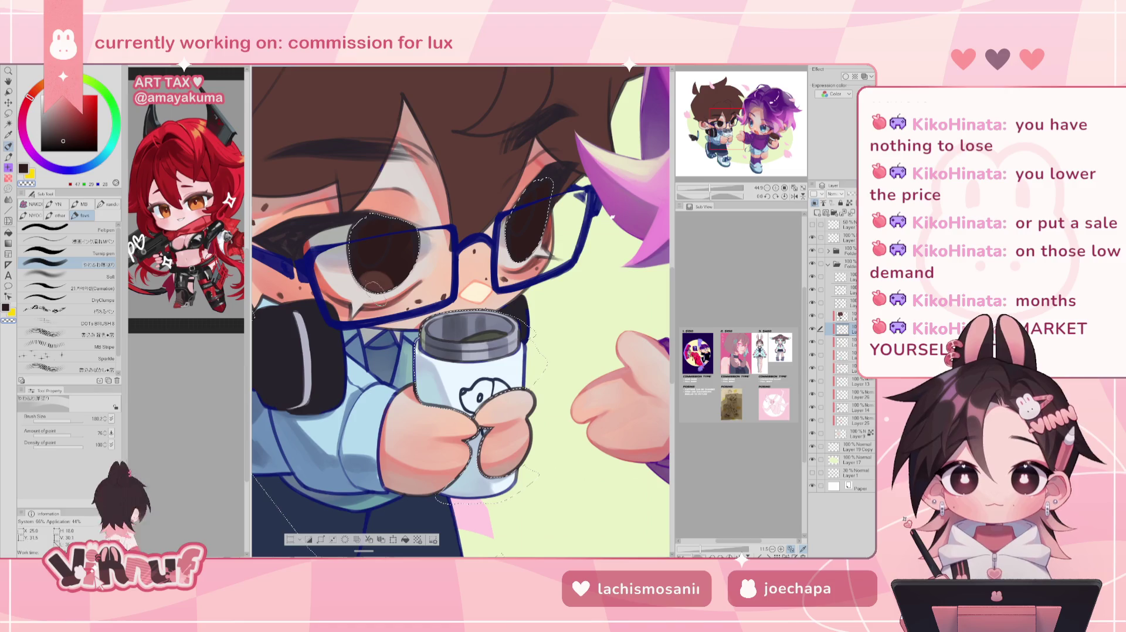
pyautogui.hotkey('ctrl', 'z')
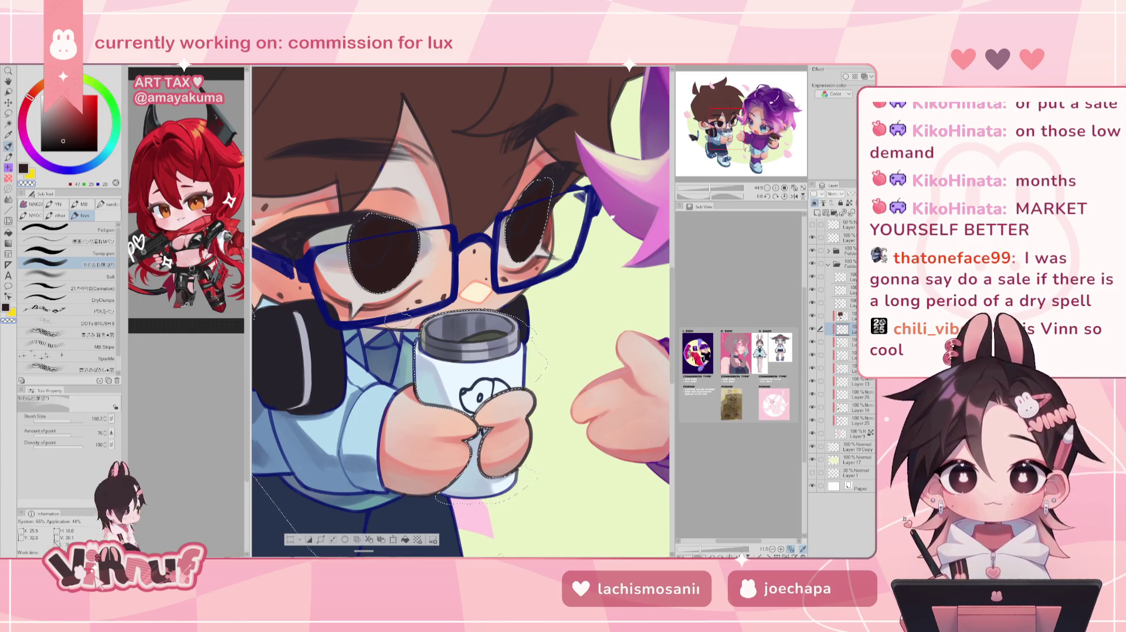
pyautogui.moveTo(397, 320); pyautogui.dragTo(462, 315)
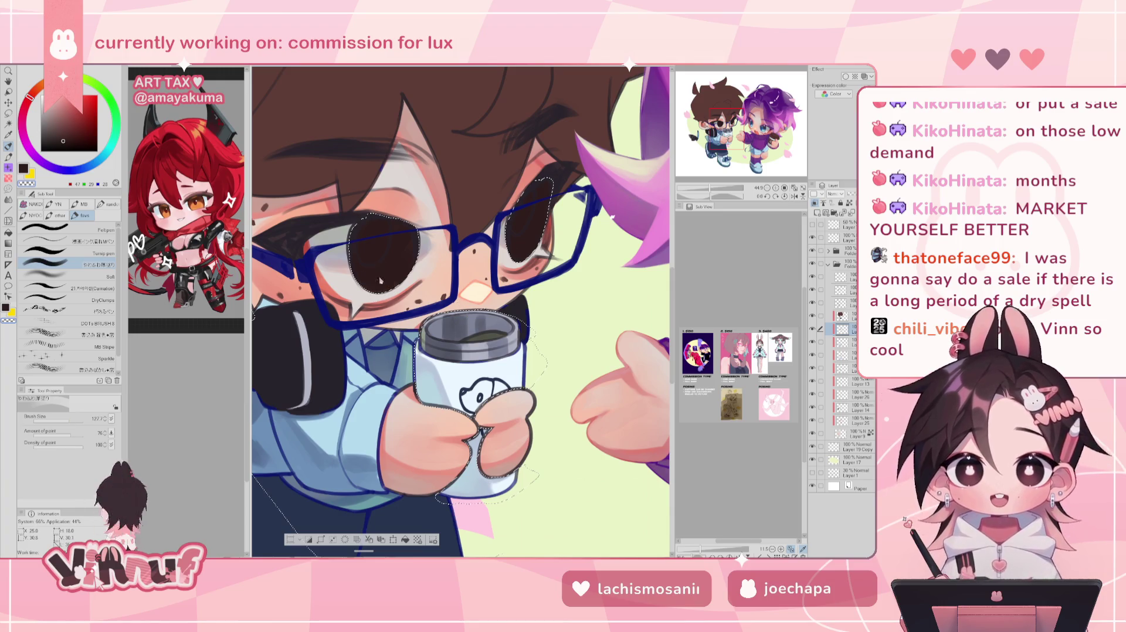
pyautogui.moveTo(374, 280); pyautogui.dragTo(376, 288)
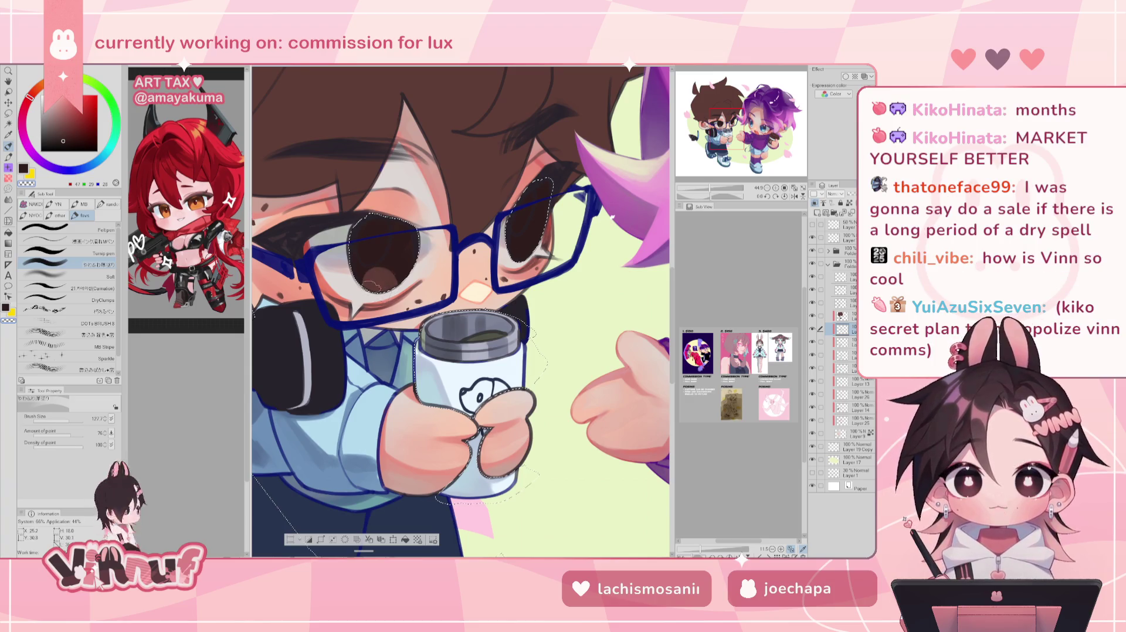
pyautogui.press('h')
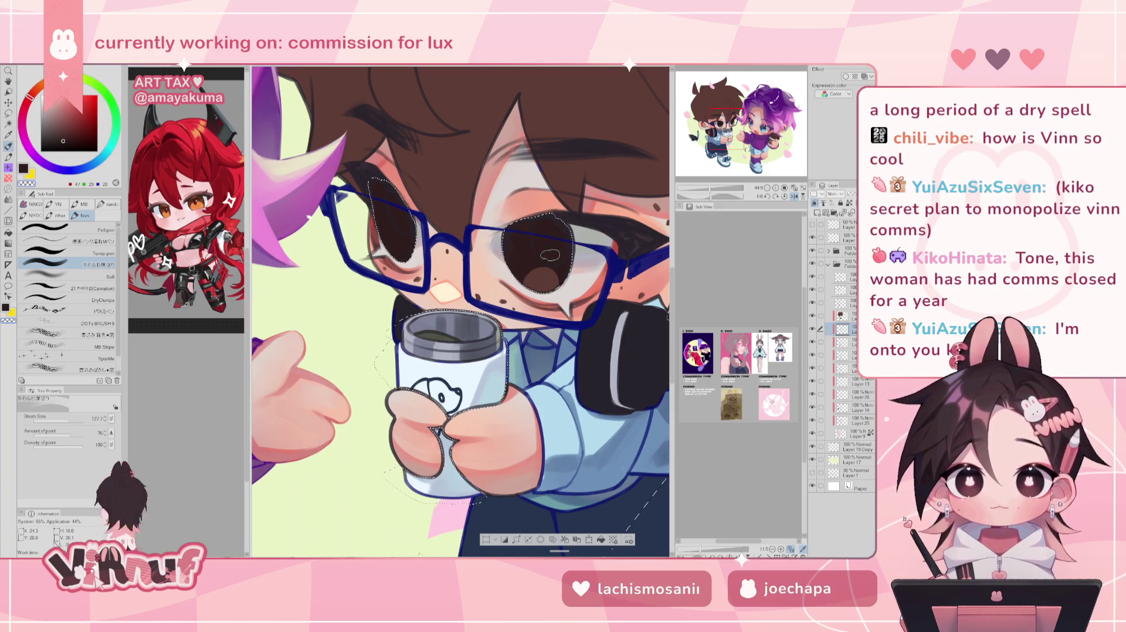
# - Cover the lighter patch in the pupil with dark brown and flip the canvas view back to normal
pyautogui.moveTo(546, 273)
pyautogui.mouseDown()
pyautogui.moveTo(552, 288)
pyautogui.moveTo(534, 287)
pyautogui.moveTo(542, 272)
pyautogui.moveTo(566, 269)
pyautogui.mouseUp()
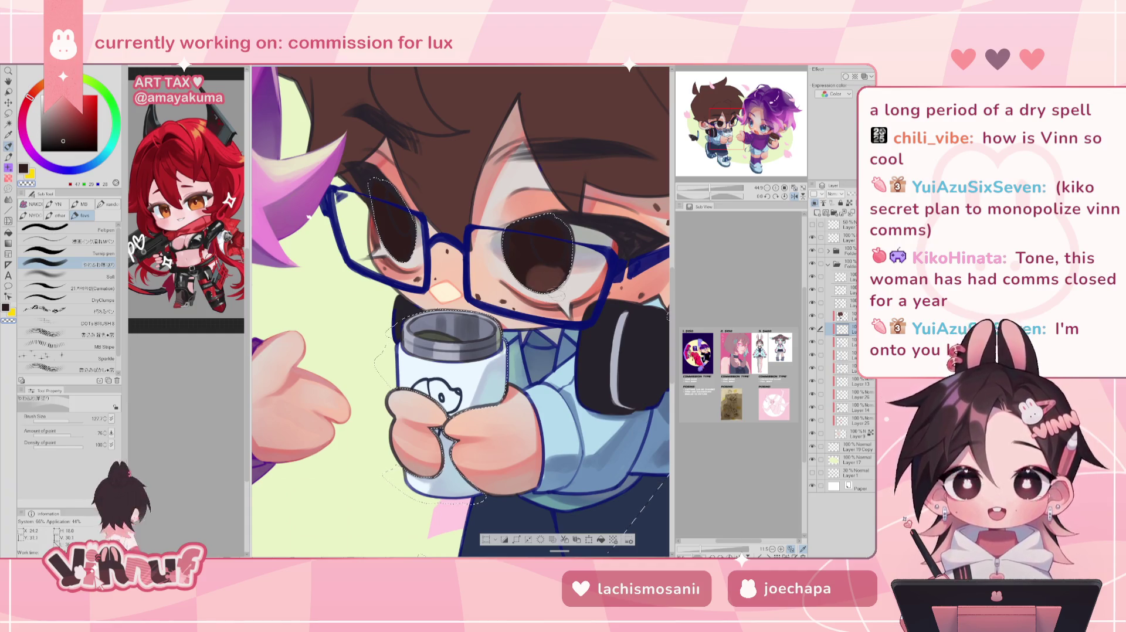
pyautogui.press('h')
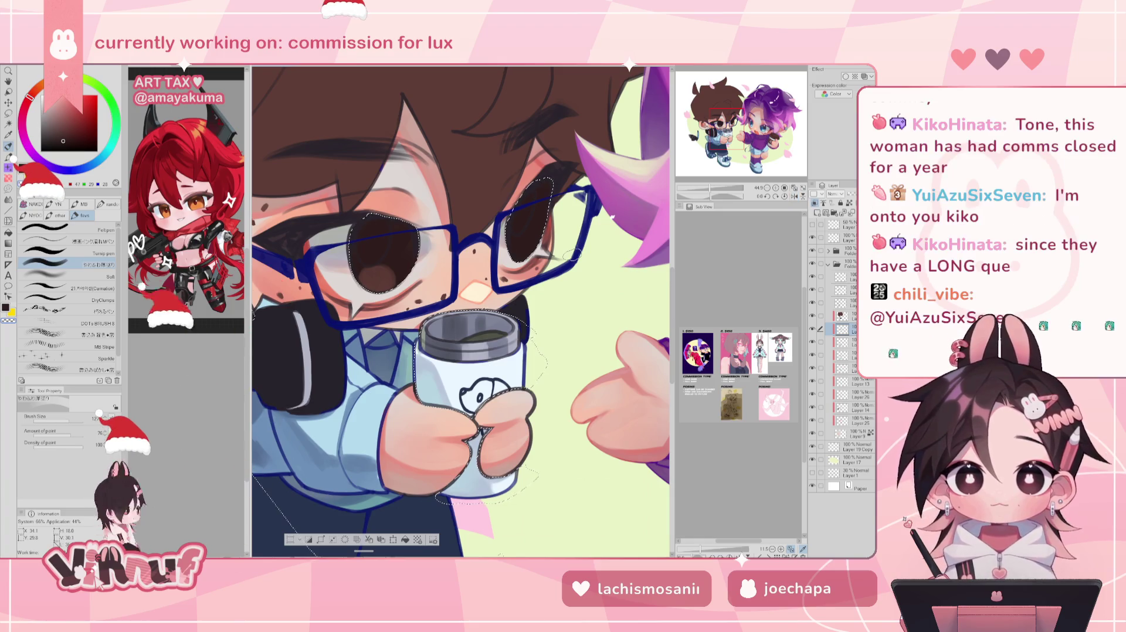